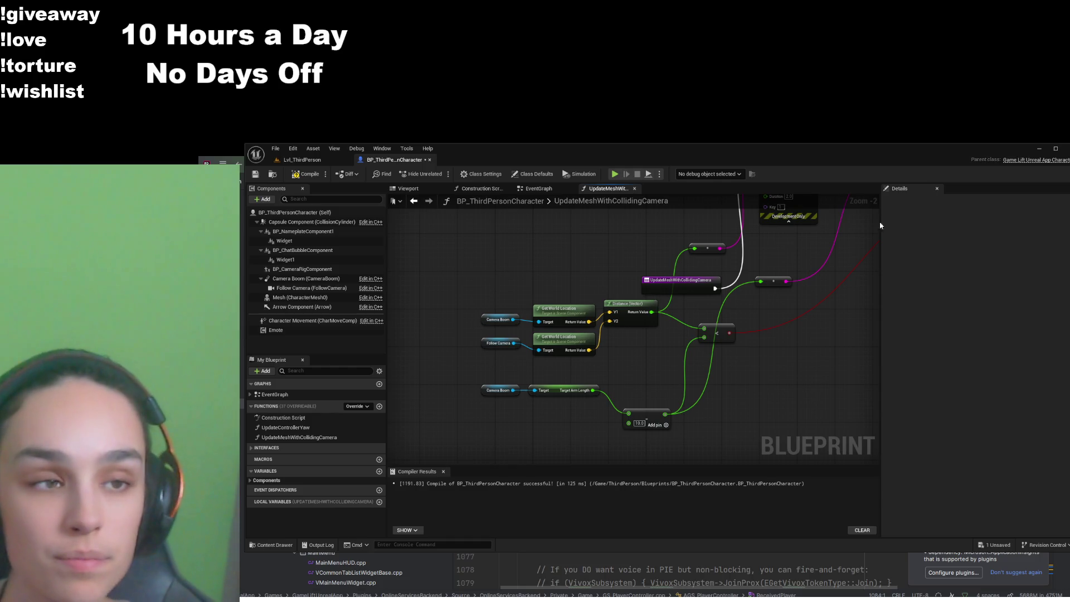
# Show the Viewport preview and select the Follow Camera and Camera Boom components
pyautogui.click(537, 188)
pyautogui.click(408, 189)
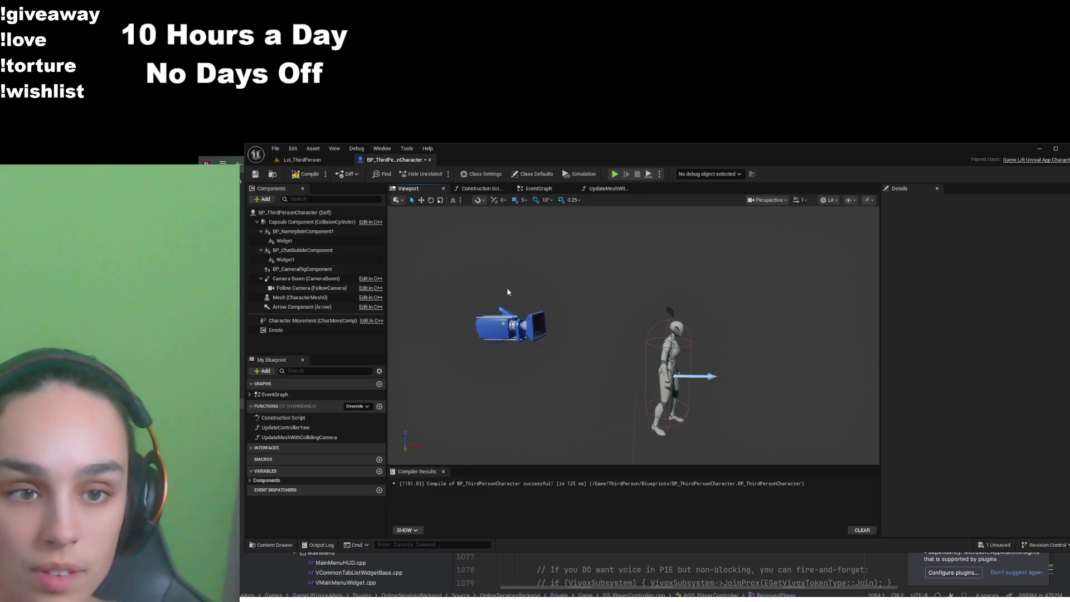
pyautogui.click(312, 288)
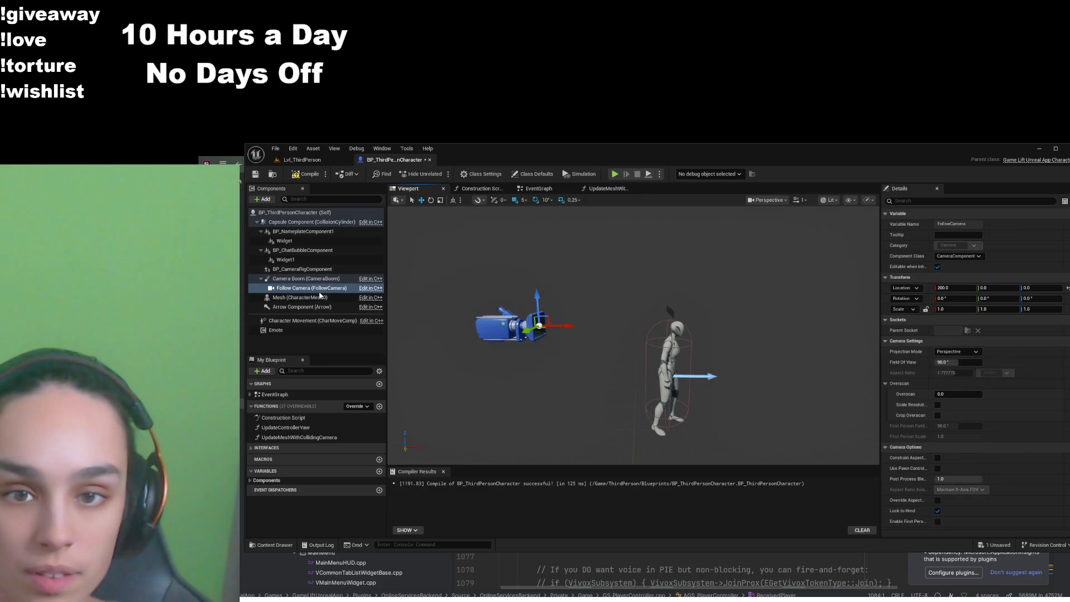
pyautogui.click(308, 280)
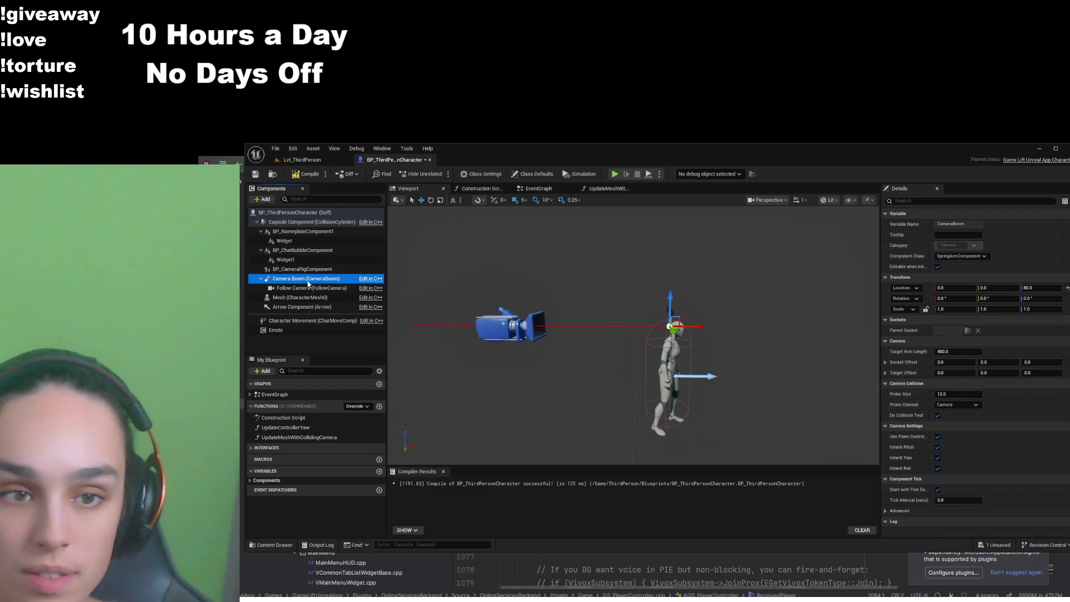
pyautogui.moveTo(562, 339)
pyautogui.mouseDown()
pyautogui.moveTo(532, 335)
pyautogui.moveTo(542, 334)
pyautogui.mouseUp()
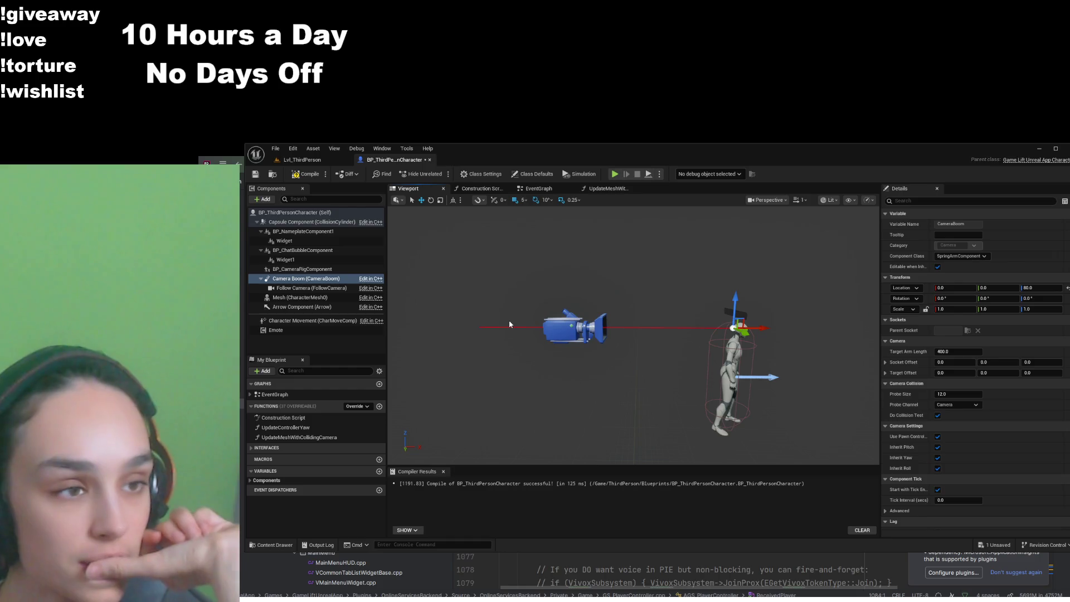
pyautogui.click(301, 280)
pyautogui.click(303, 289)
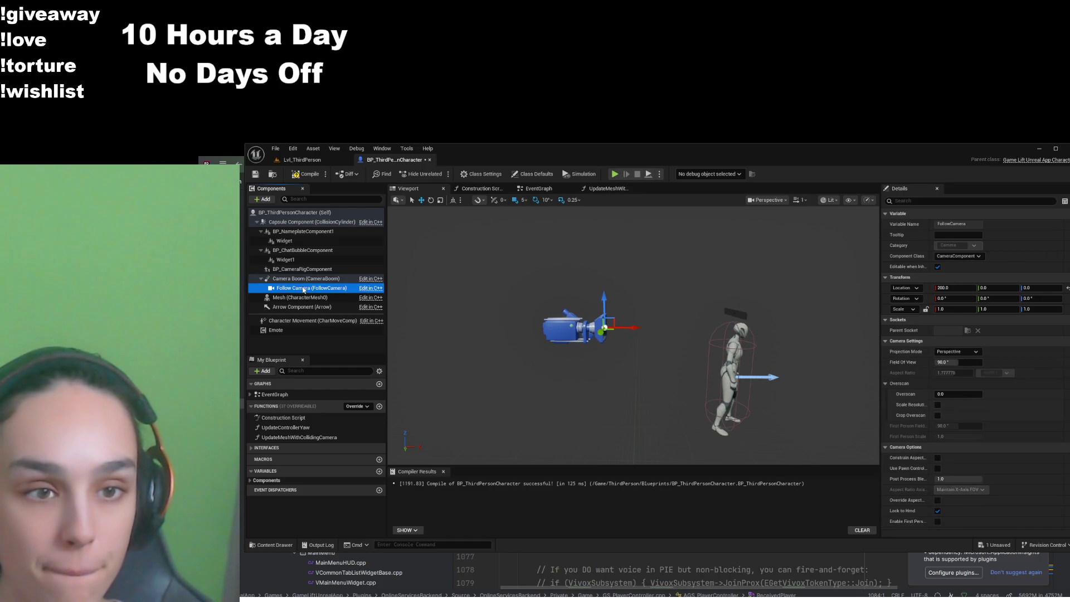
# Set the Follow Camera's Location X to 0
pyautogui.click(944, 288)
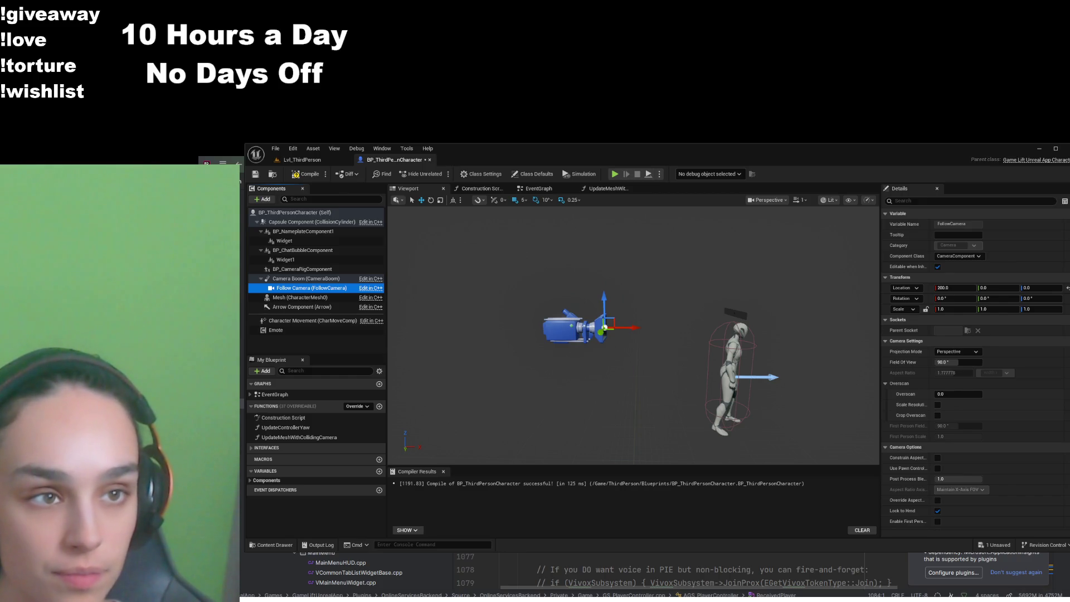
pyautogui.click(943, 288)
pyautogui.write('0')
pyautogui.press('Return')
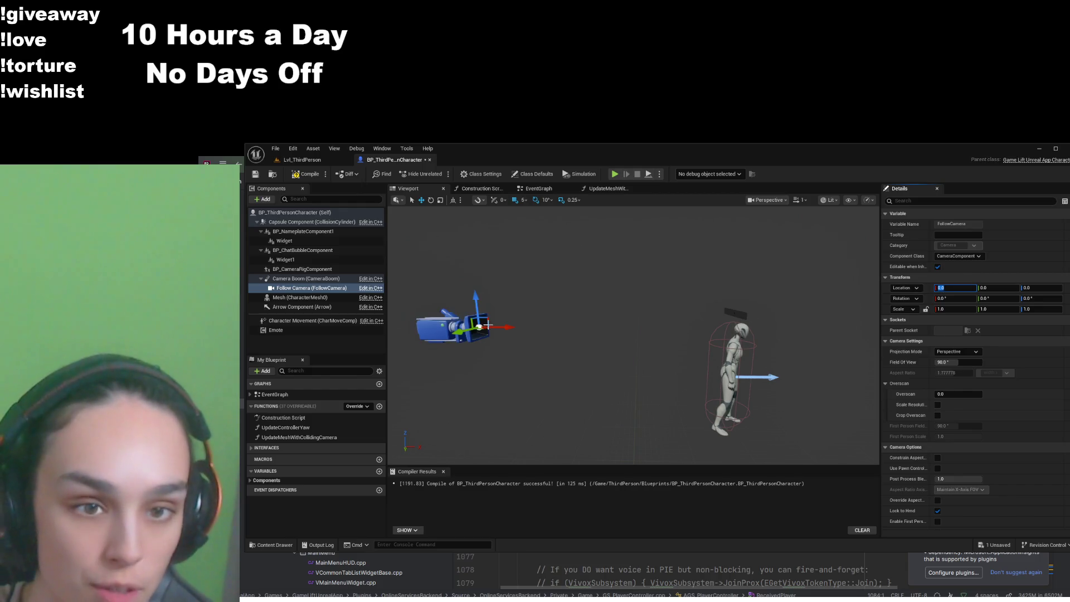
# Move the Camera Boom forward to Location X 200
pyautogui.click(346, 279)
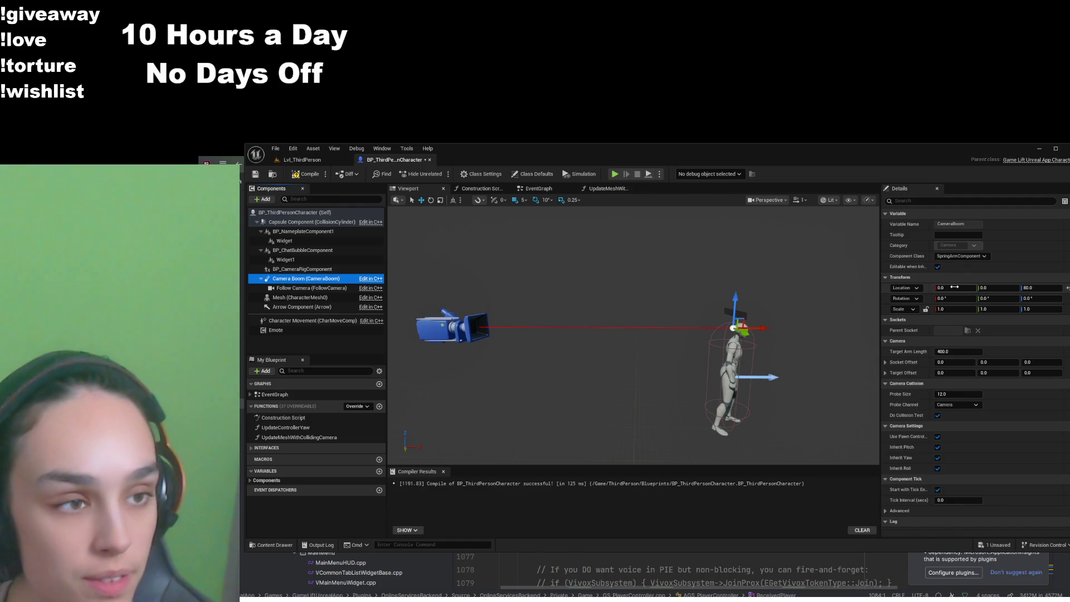
pyautogui.moveTo(758, 328); pyautogui.dragTo(878, 331)
pyautogui.click(954, 287)
pyautogui.write('200')
pyautogui.press('Return')
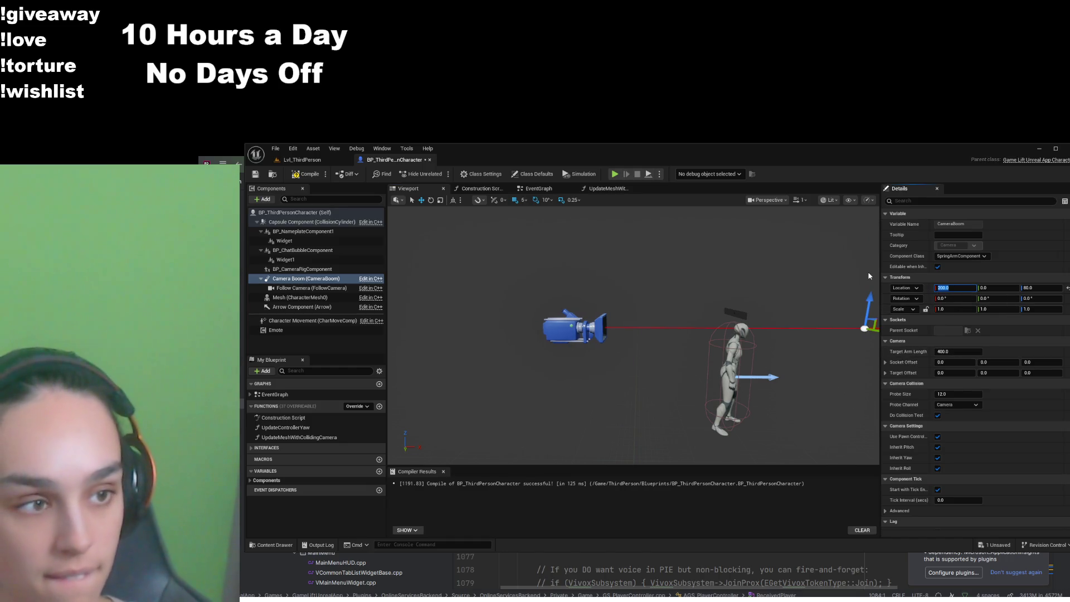
# Recompile the blueprint and filter the Camera Boom's details by 'arm'
pyautogui.click(307, 174)
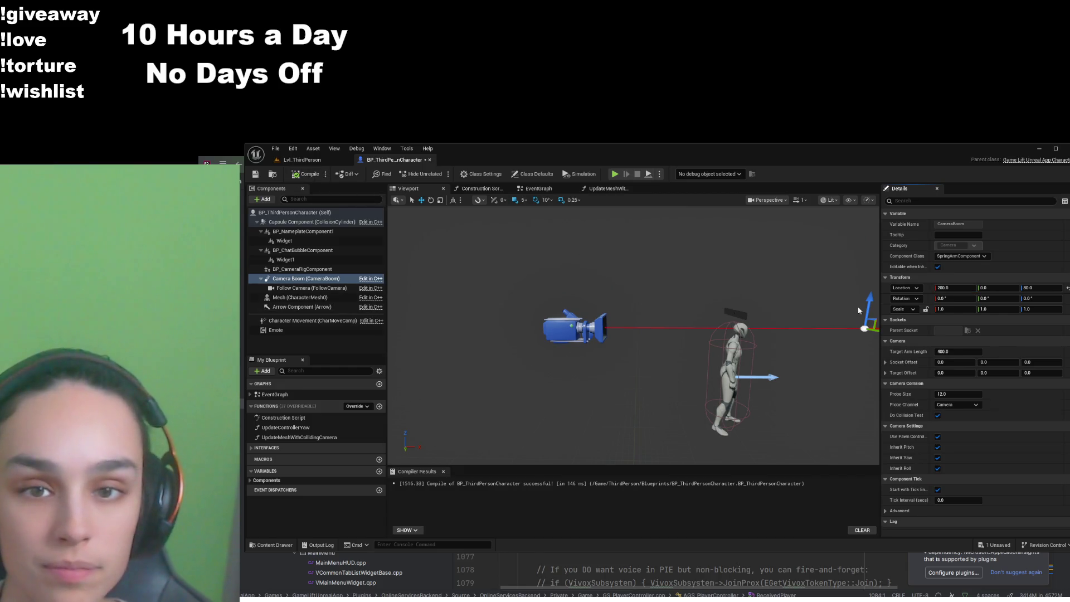
pyautogui.click(913, 201)
pyautogui.write('arm')
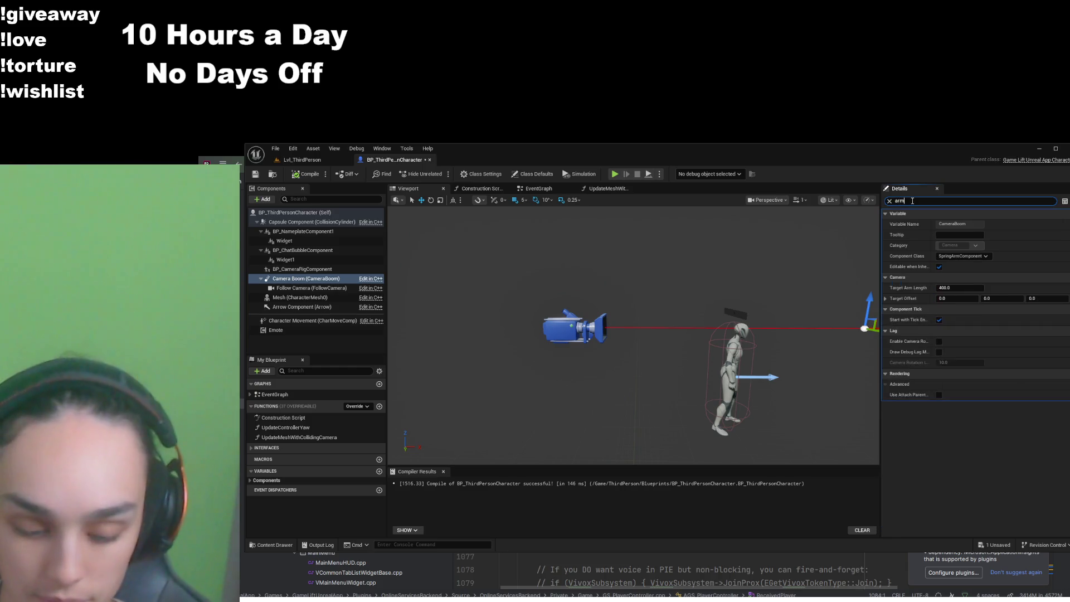
# Set the Camera Boom's Target Arm Length to 200
pyautogui.click(970, 224)
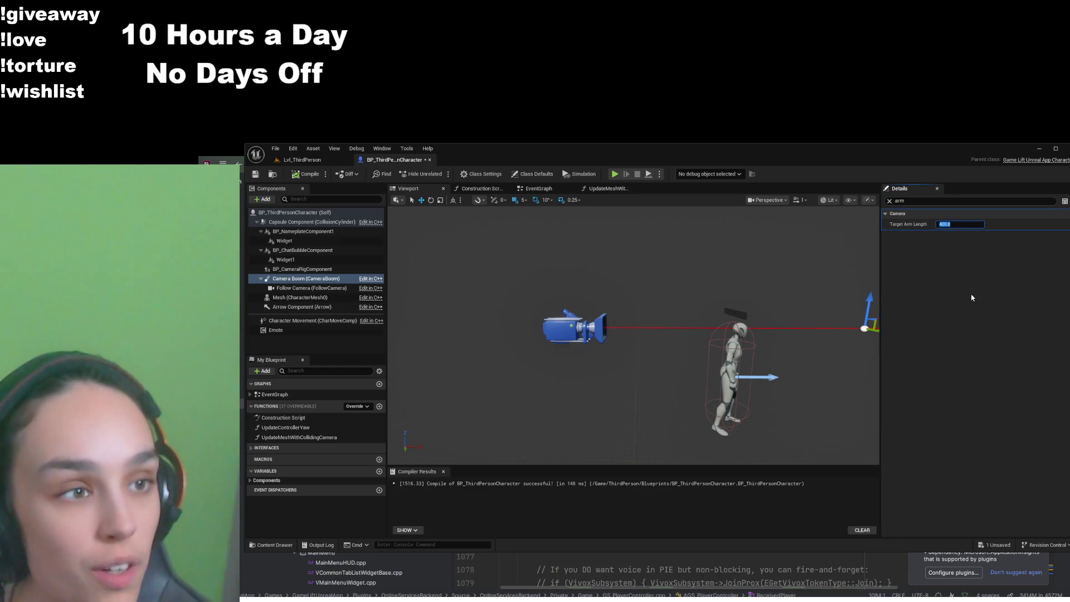
pyautogui.write('200')
pyautogui.press('Return')
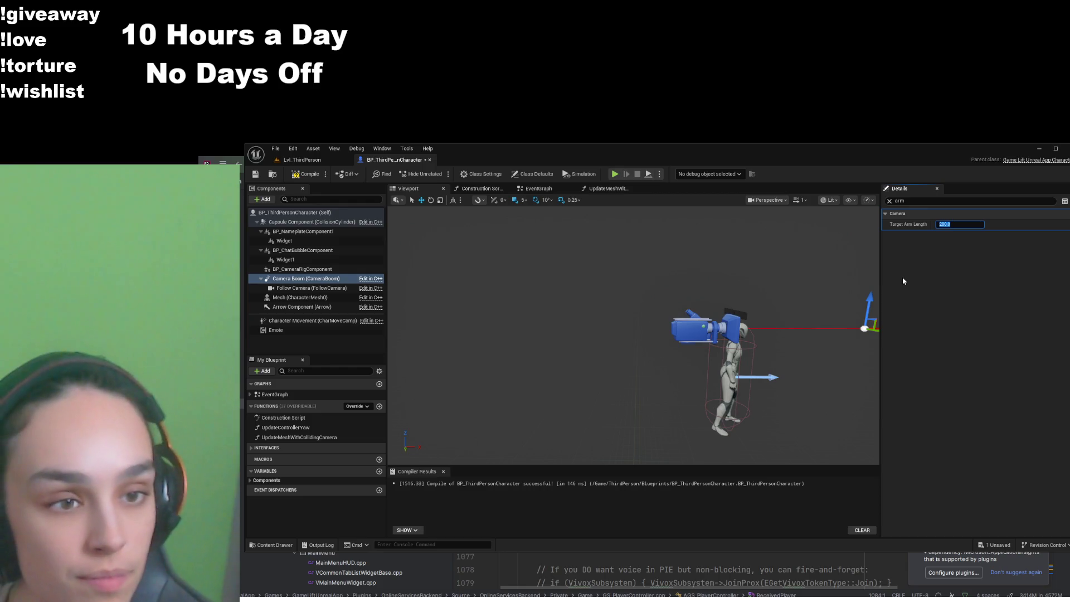
pyautogui.moveTo(836, 328); pyautogui.dragTo(669, 325)
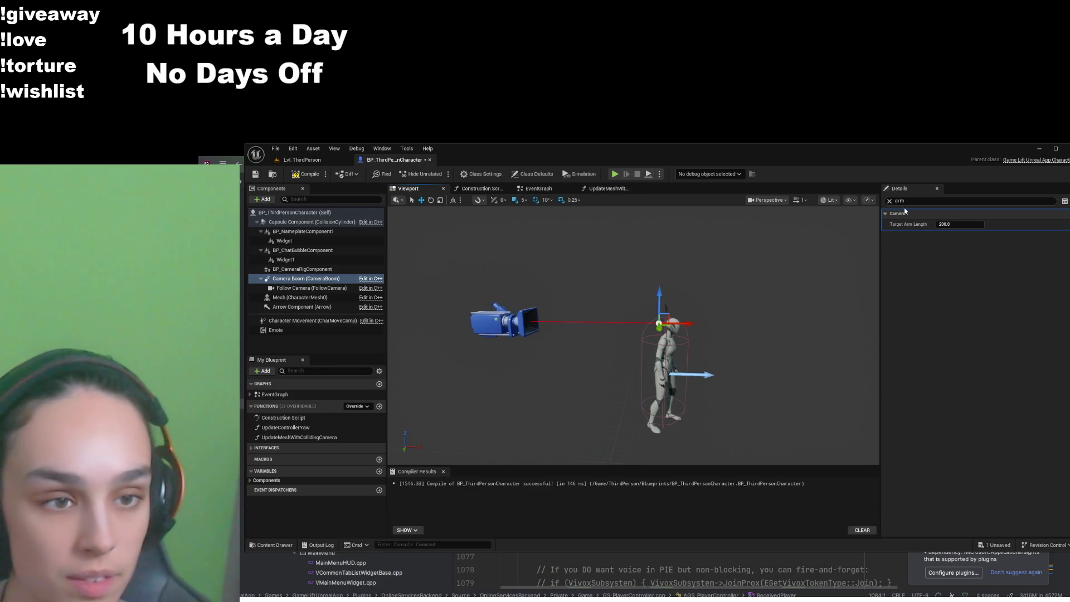
# Nudge the Camera Boom back to X 10, clear the filter, and compile and save
pyautogui.moveTo(684, 323); pyautogui.dragTo(696, 323)
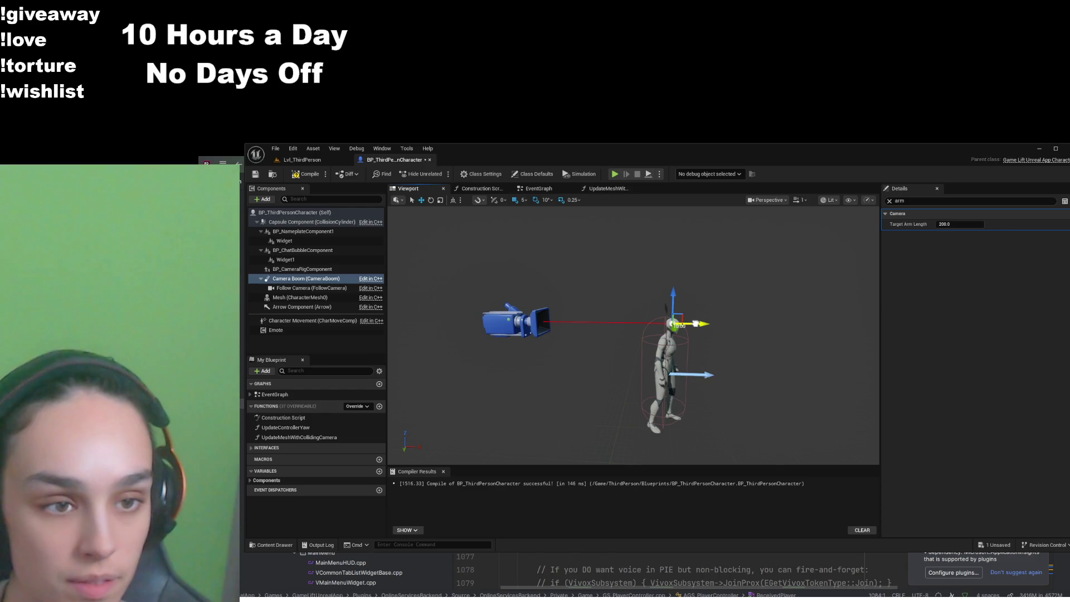
pyautogui.click(889, 201)
pyautogui.click(301, 175)
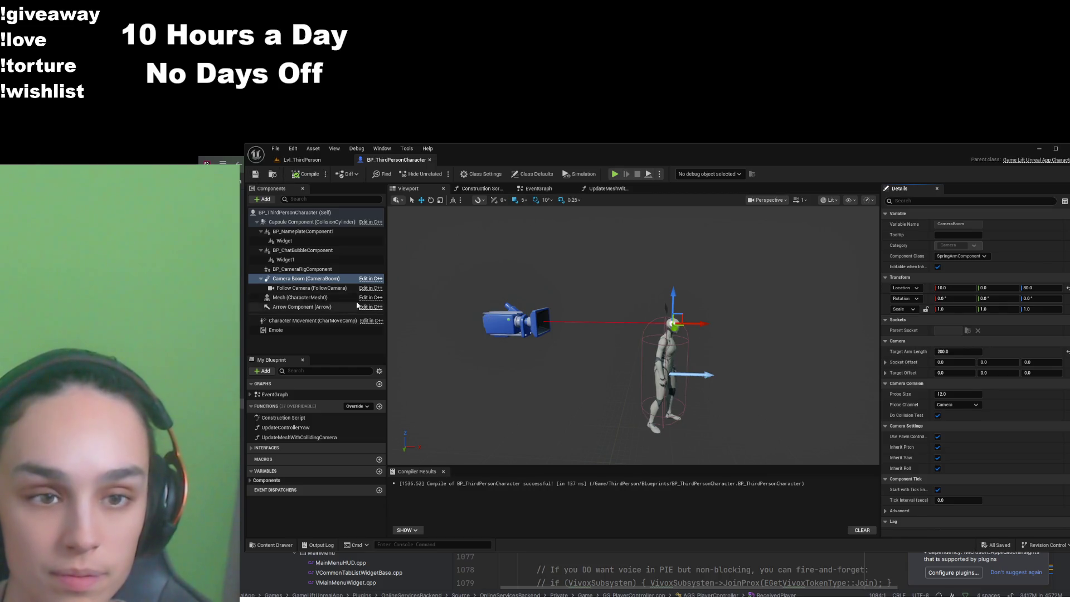
pyautogui.click(497, 324)
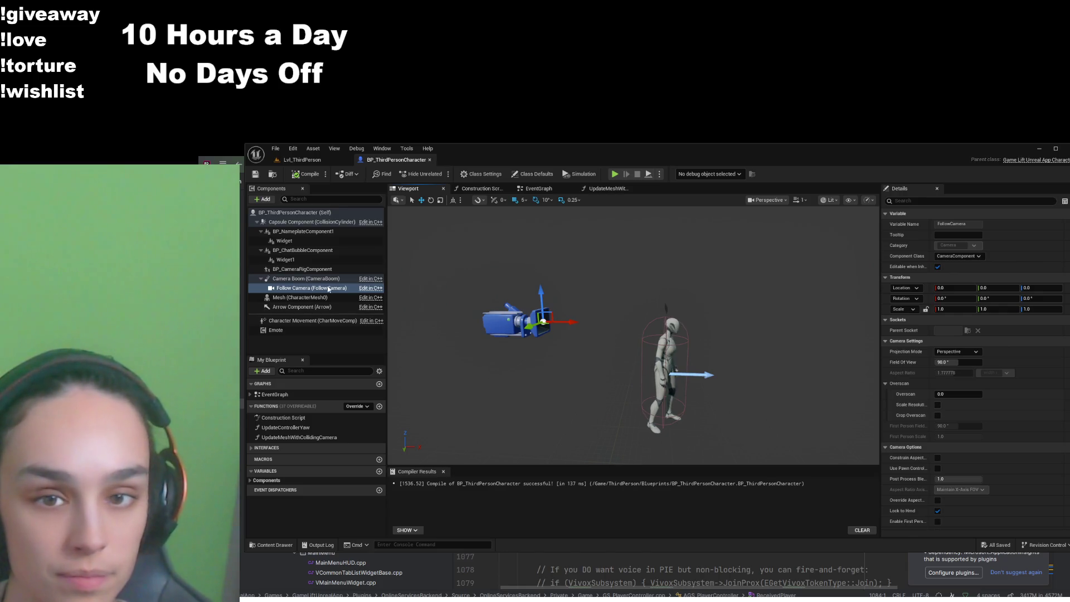
pyautogui.click(326, 278)
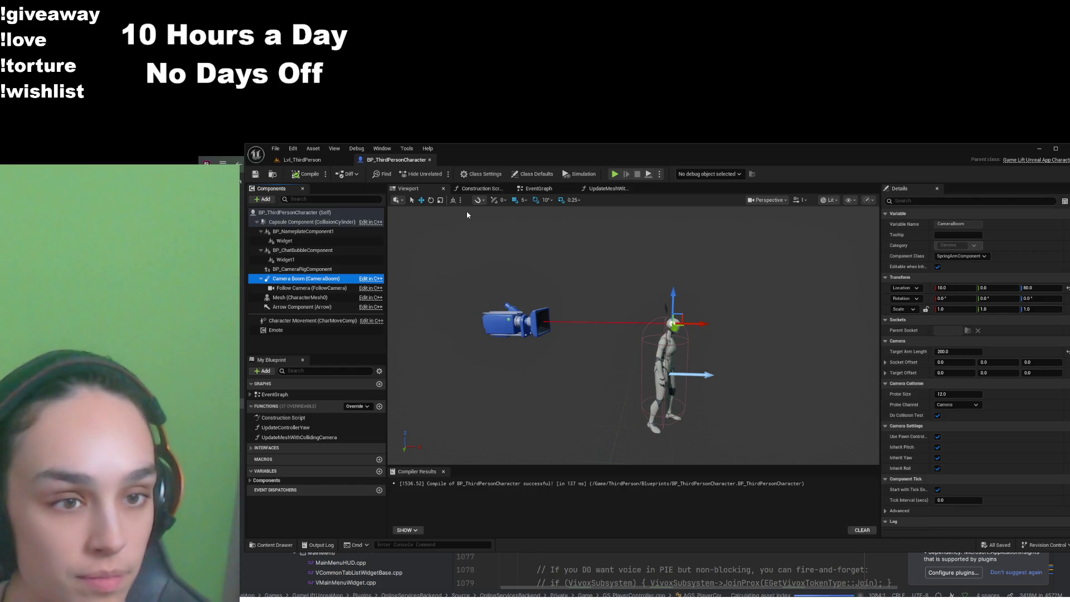
pyautogui.click(292, 164)
pyautogui.click(463, 174)
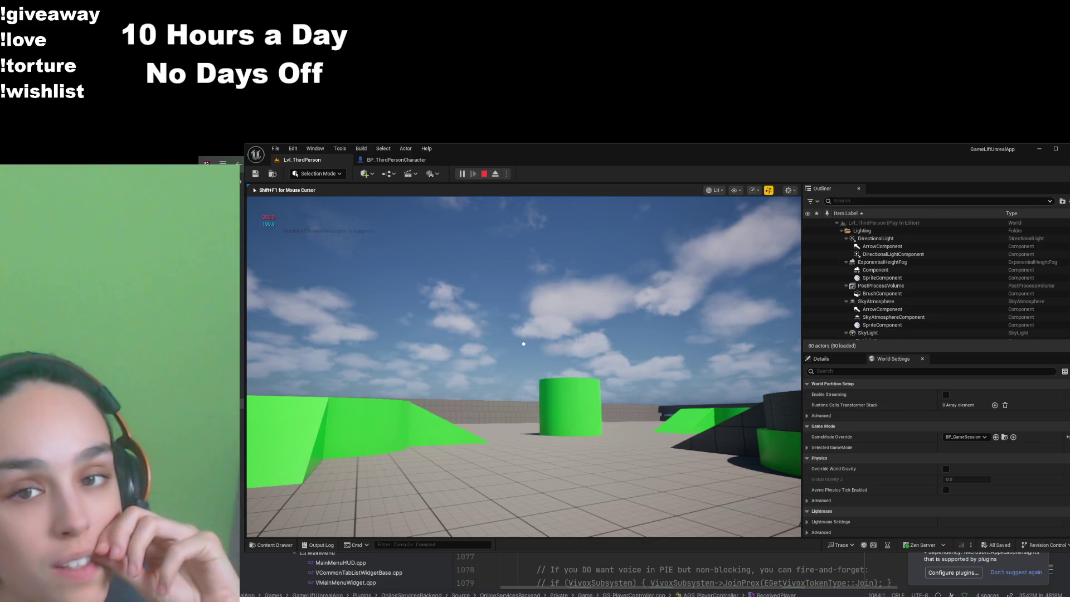
pyautogui.press('w')
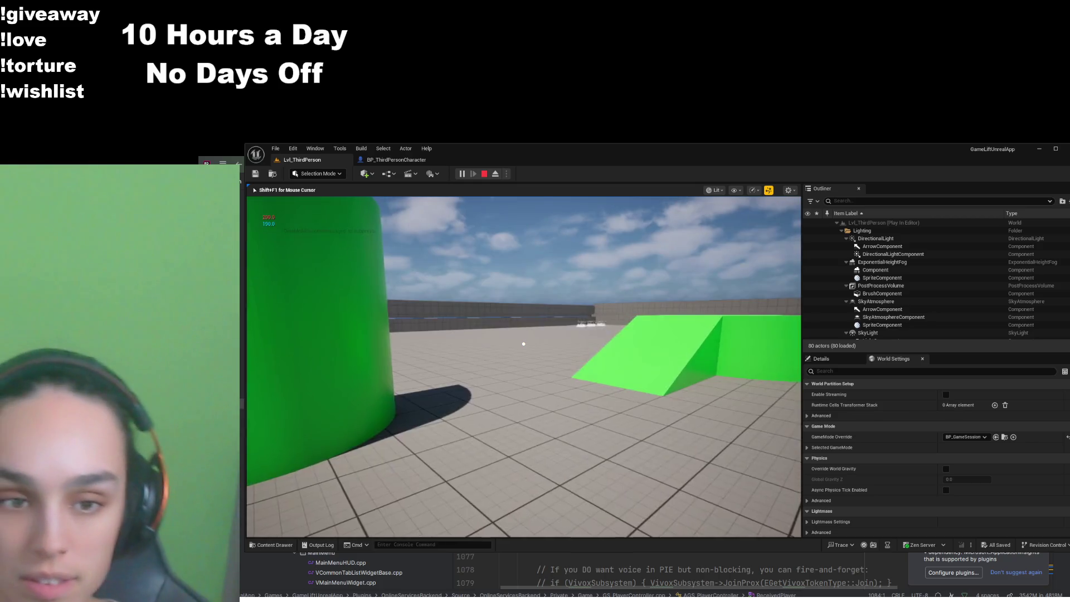
pyautogui.press('s')
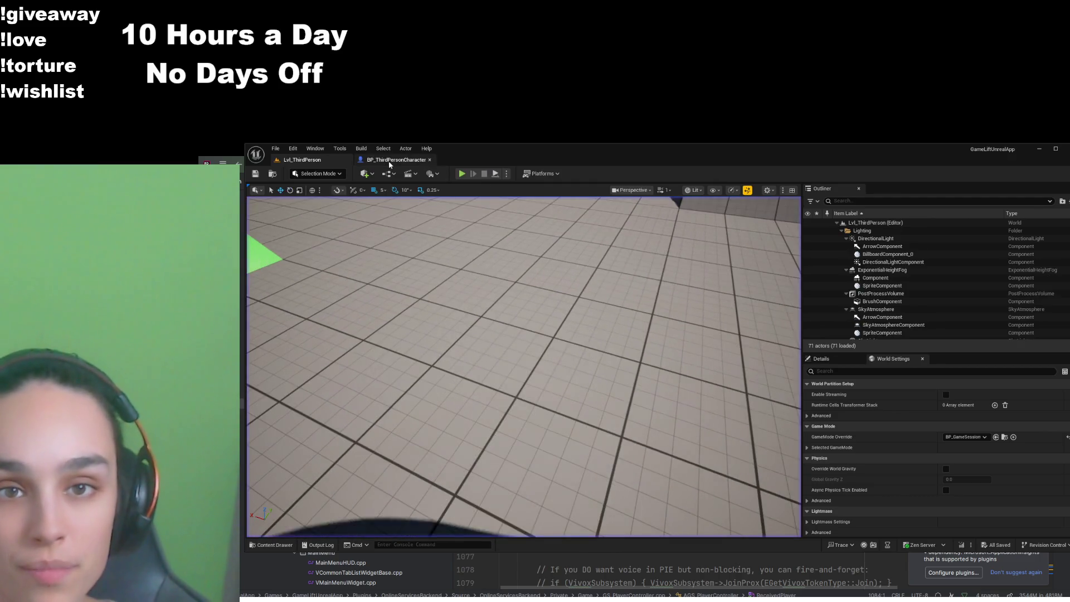
pyautogui.press('Escape')
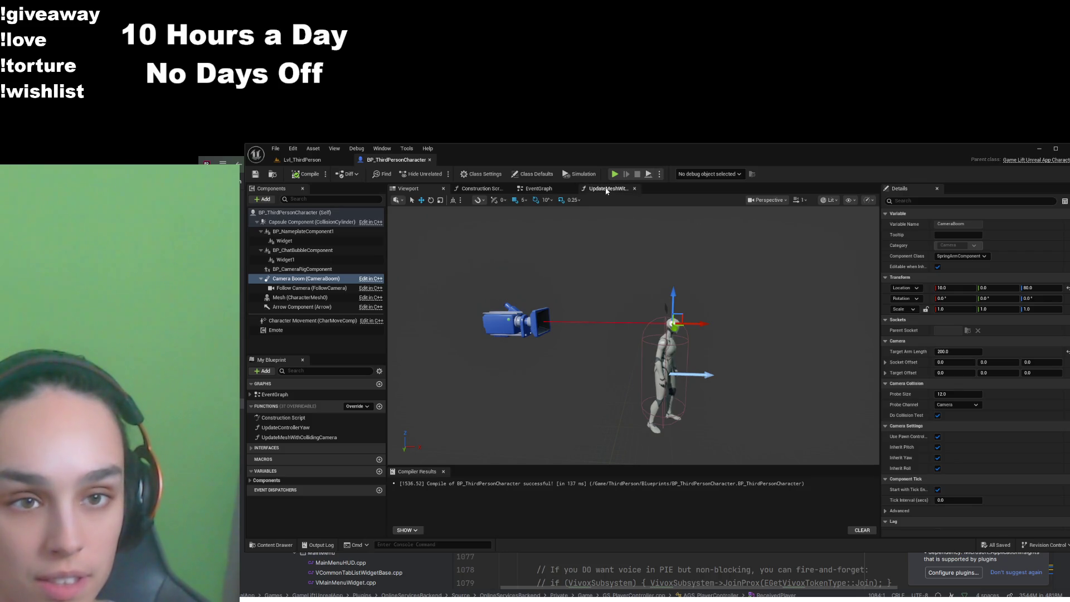
# In UpdateMeshWithCollidingCamera, connect Branch False to the second Set Owner No See node
pyautogui.click(607, 190)
pyautogui.moveTo(779, 339)
pyautogui.mouseDown()
pyautogui.moveTo(576, 396)
pyautogui.moveTo(666, 357)
pyautogui.mouseUp()
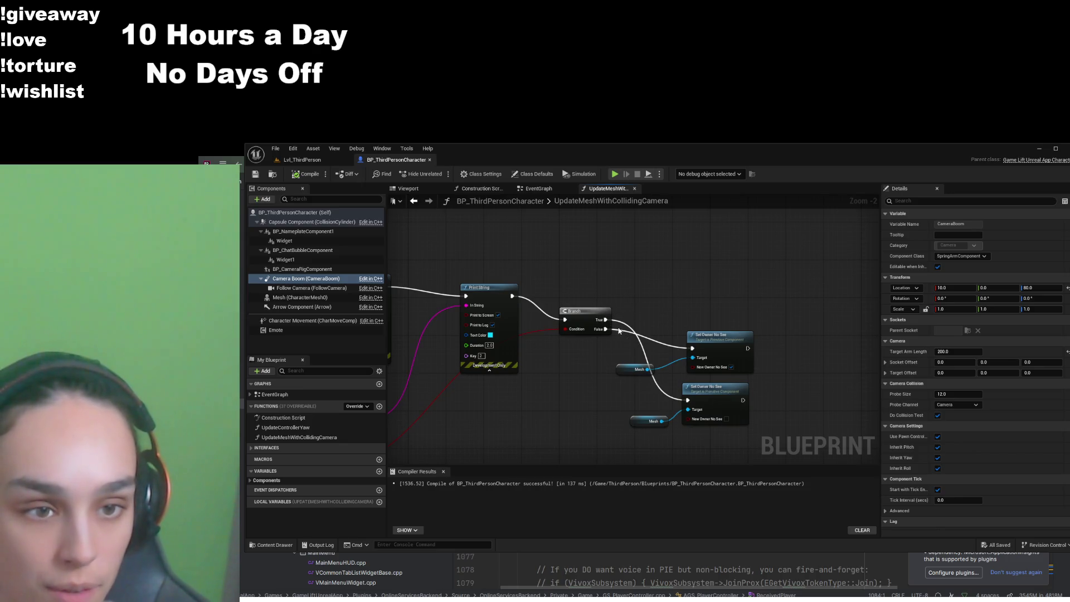
pyautogui.moveTo(697, 352); pyautogui.dragTo(694, 350)
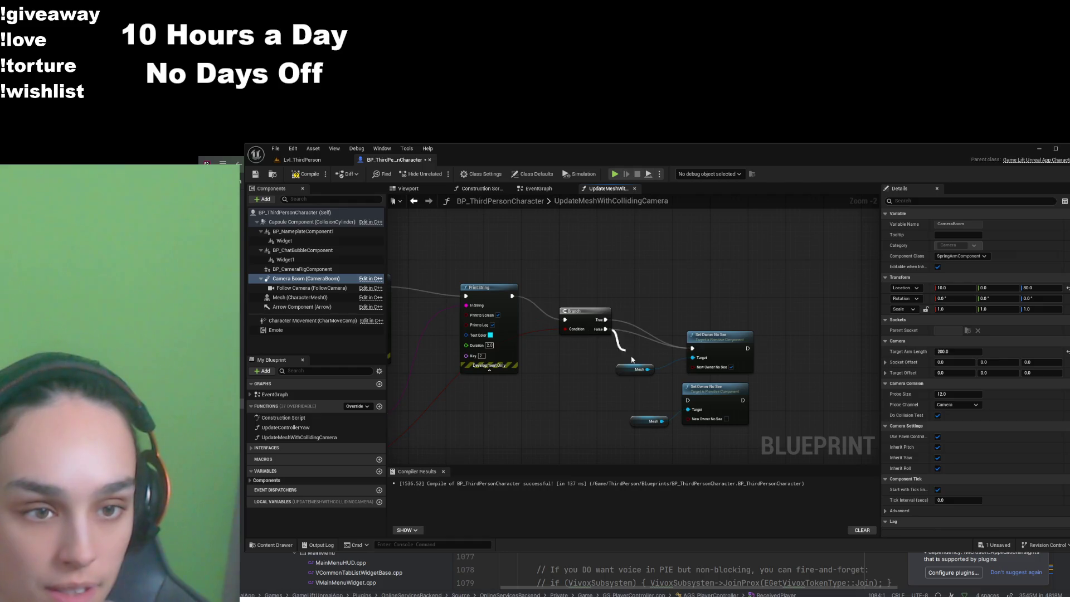
pyautogui.moveTo(689, 403); pyautogui.dragTo(689, 401)
# Compile and save the blueprint, then play Lvl_ThirdPerson in the editor
pyautogui.click(306, 174)
pyautogui.click(255, 174)
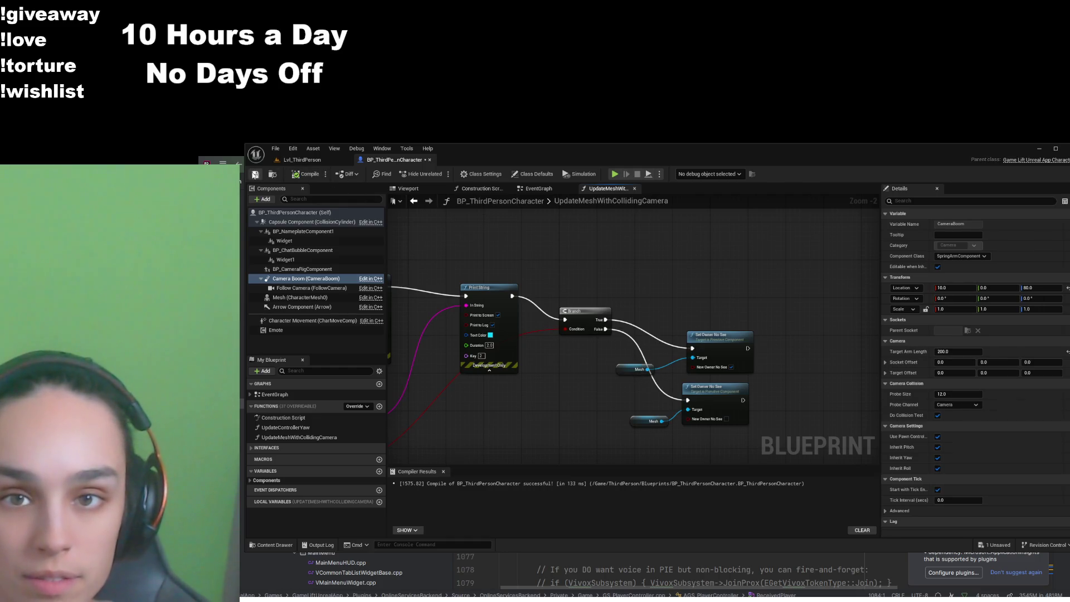
pyautogui.click(286, 162)
pyautogui.click(462, 174)
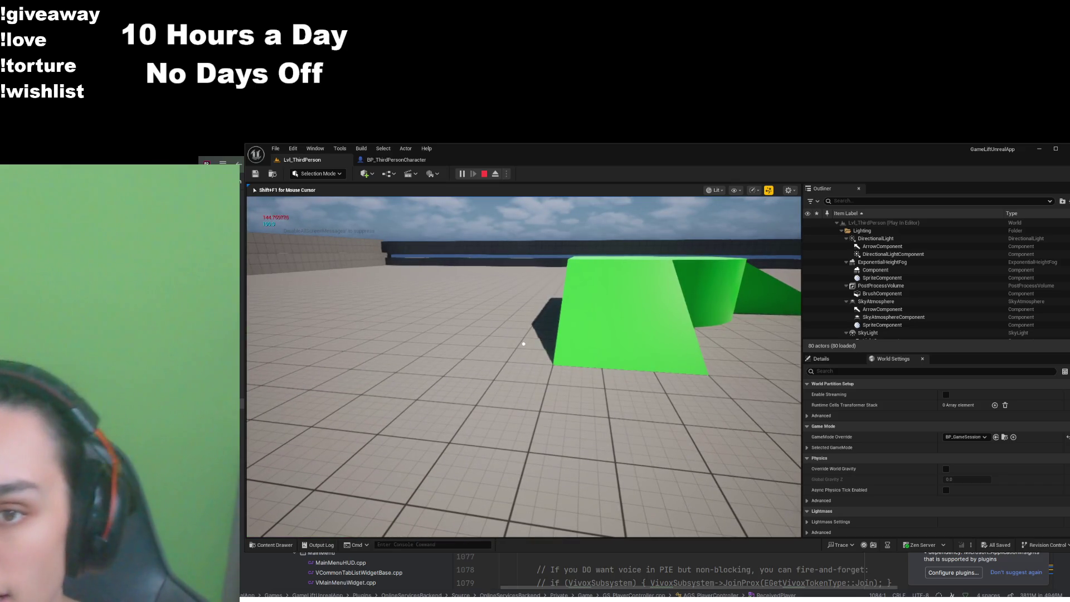
# Run the character across the tiled floor toward the green wall and ramps
pyautogui.press('w')
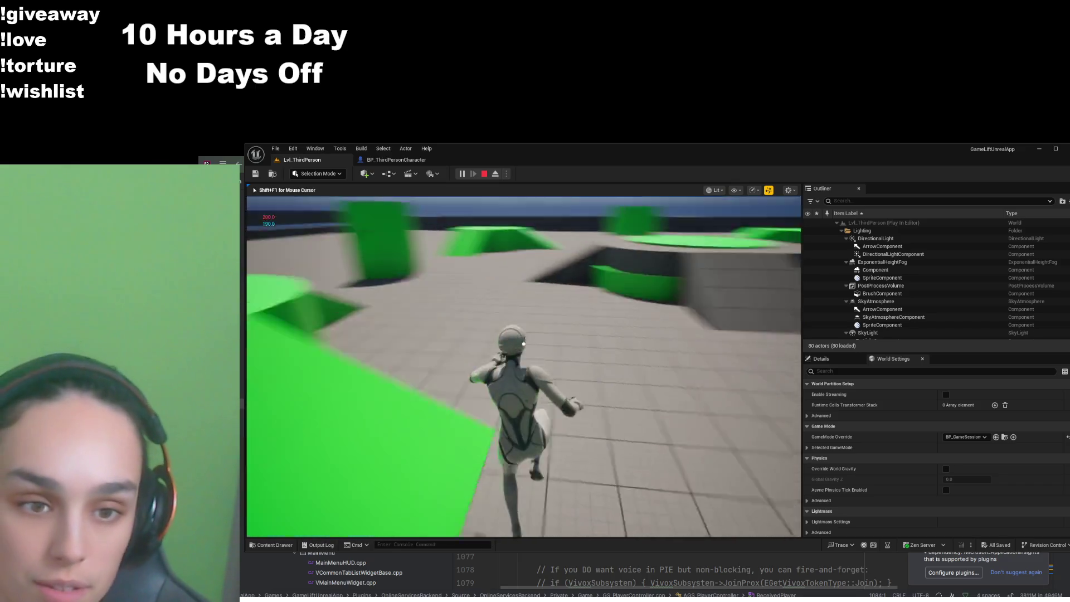
pyautogui.press('w')
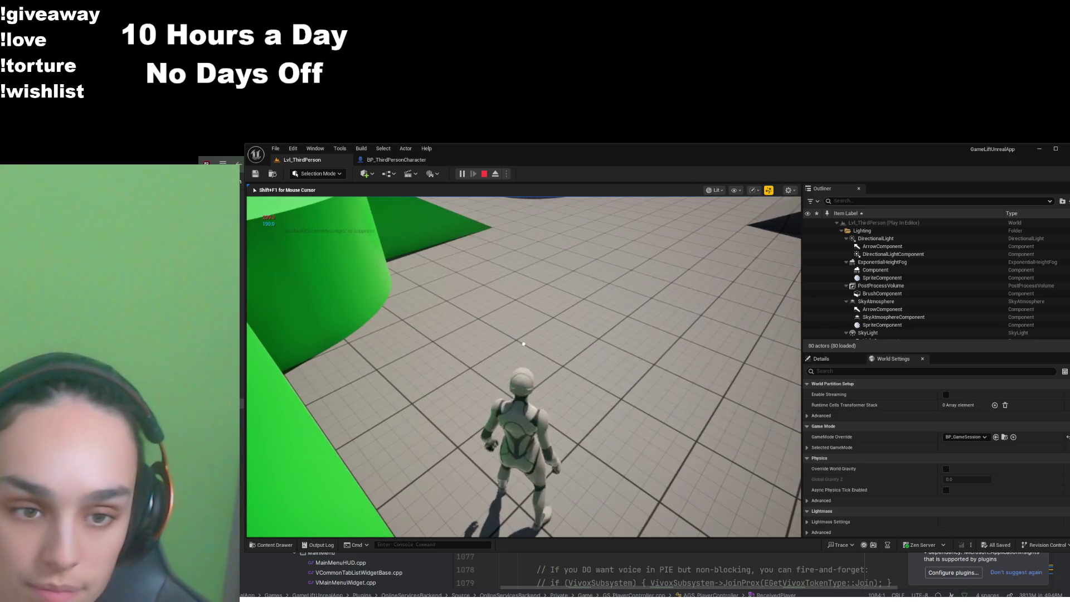
pyautogui.press('w')
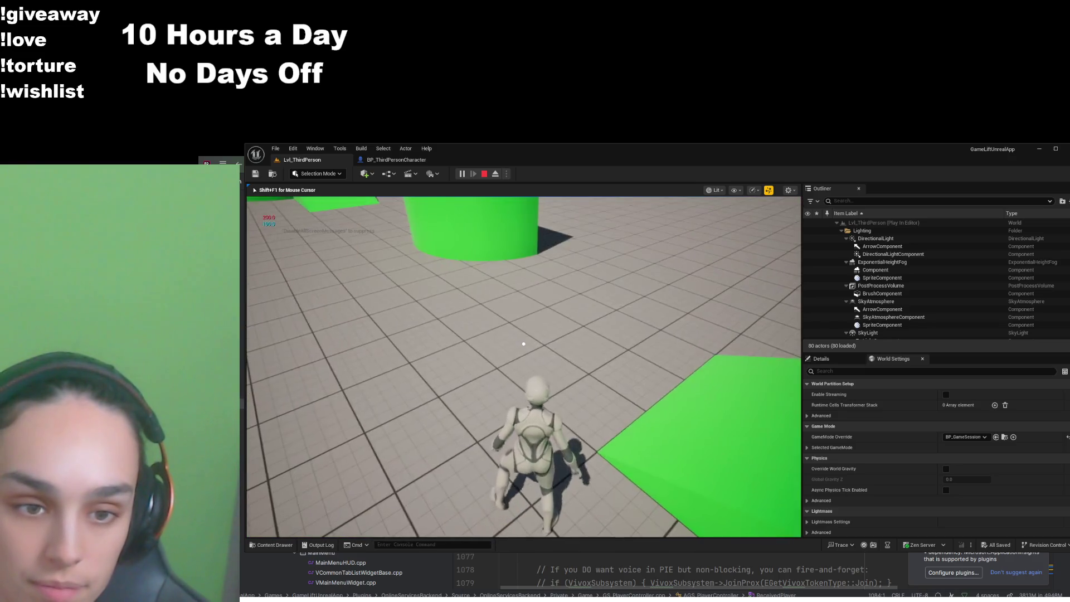
pyautogui.press('w')
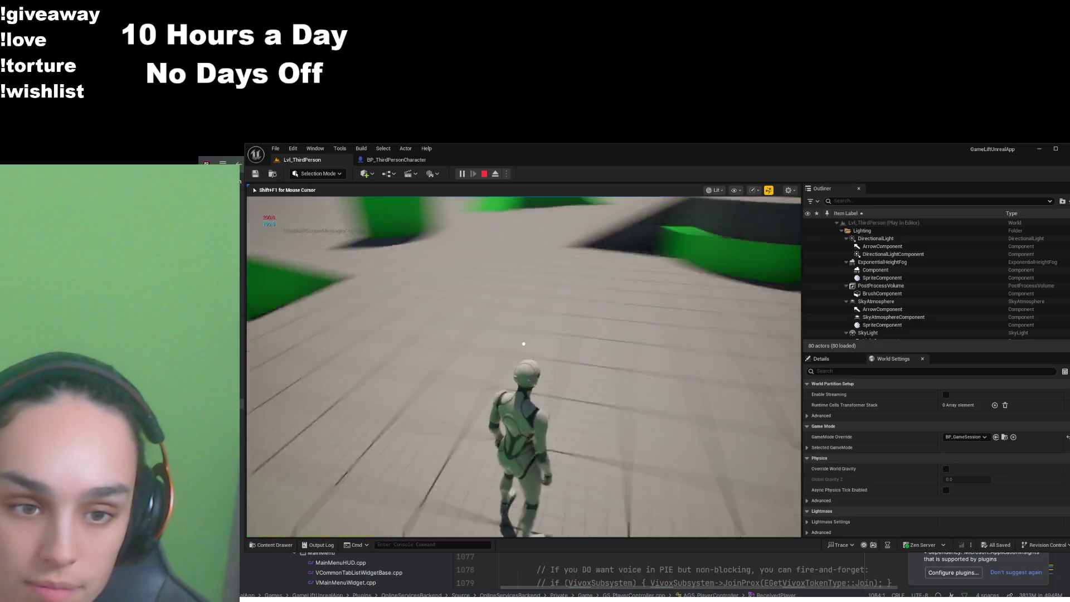
pyautogui.press('w')
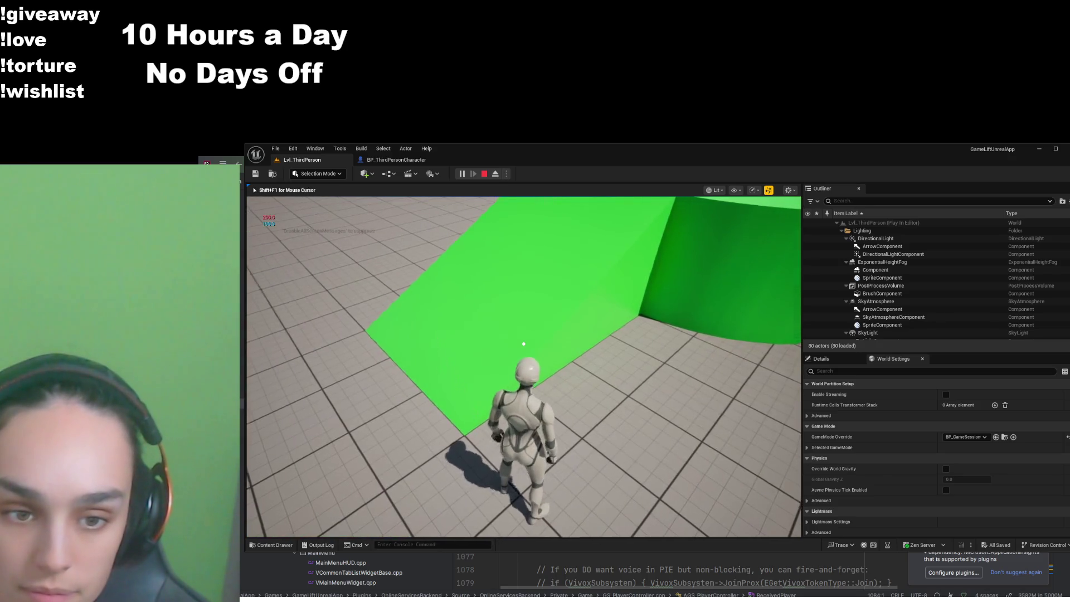
pyautogui.press('w')
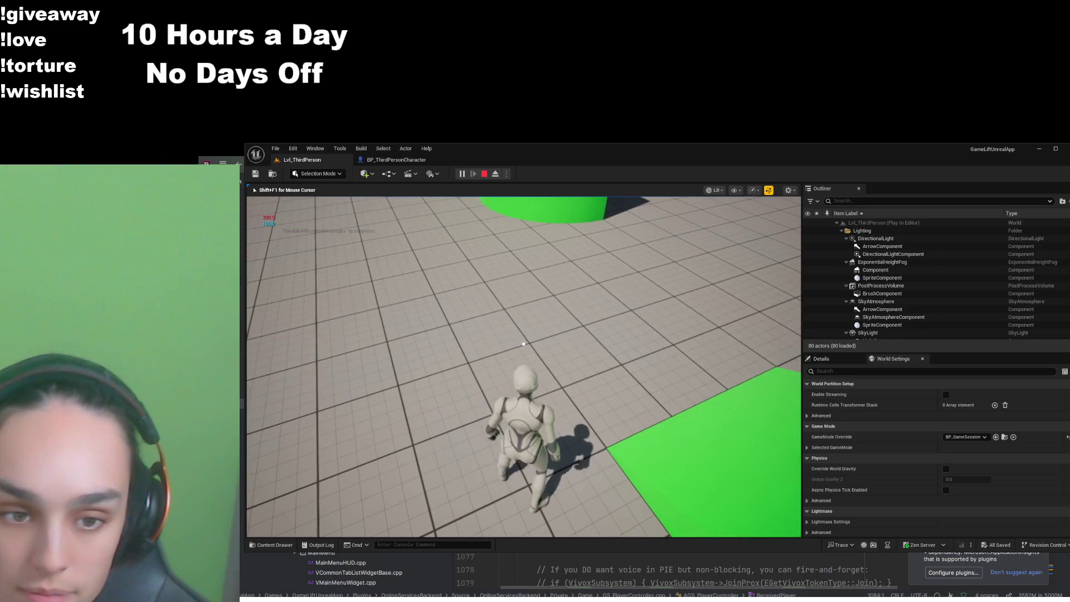
pyautogui.press('w')
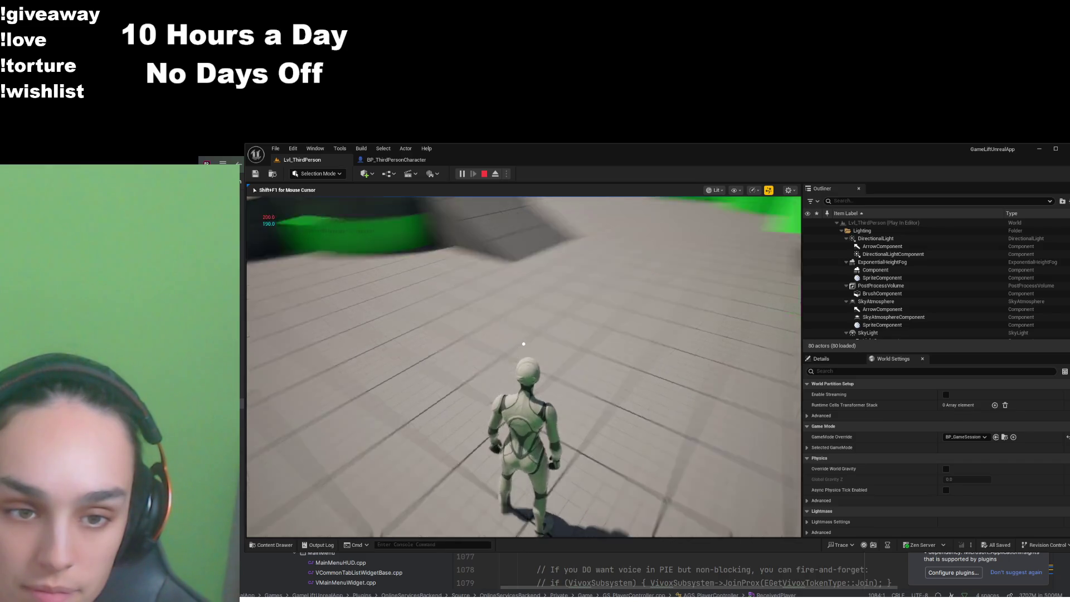
pyautogui.press('w')
pyautogui.press('w')
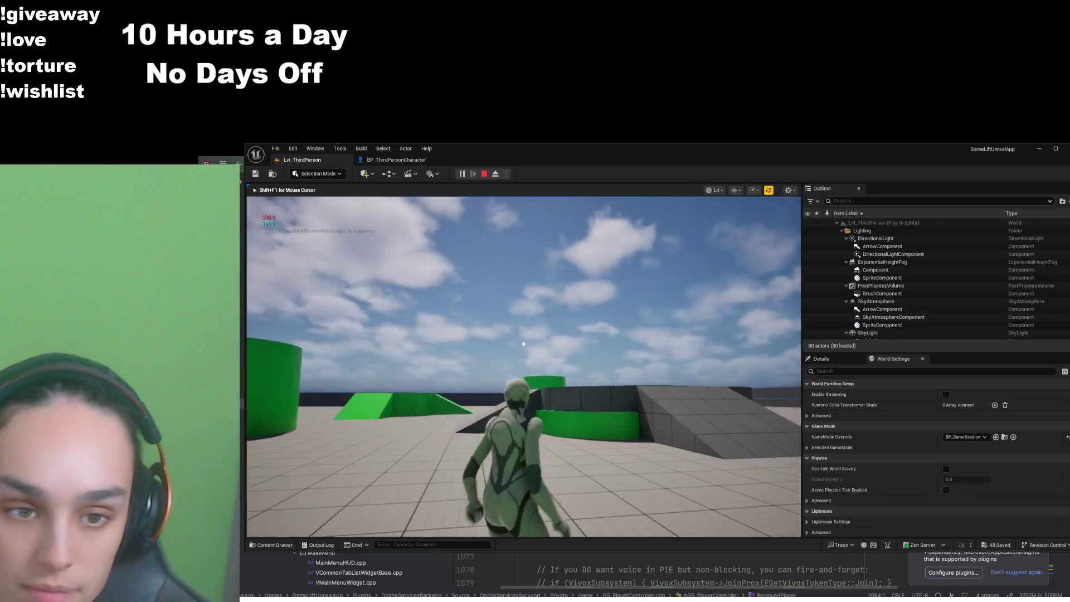
pyautogui.press('w')
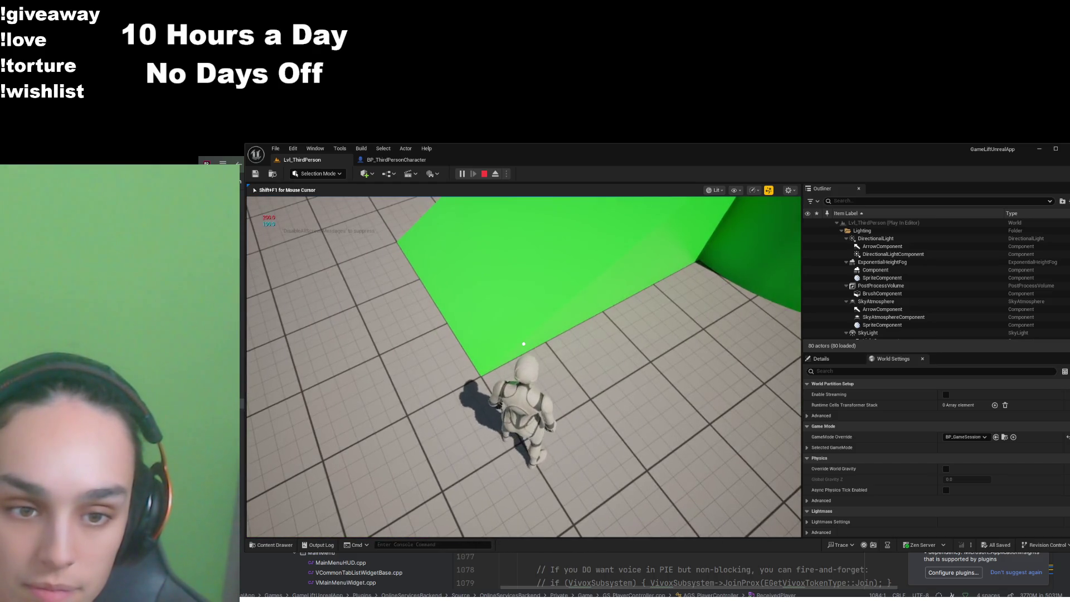
pyautogui.press('w')
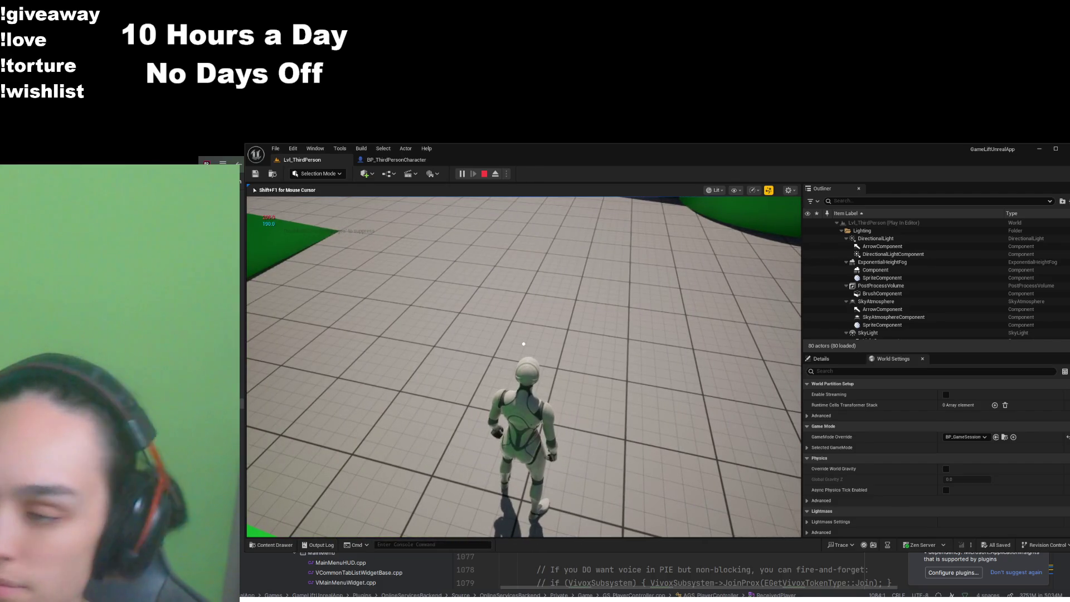
# Run toward the ramp, then release the mouse with Shift+F1 and stop the session
pyautogui.moveTo(523, 344)
pyautogui.press('w')
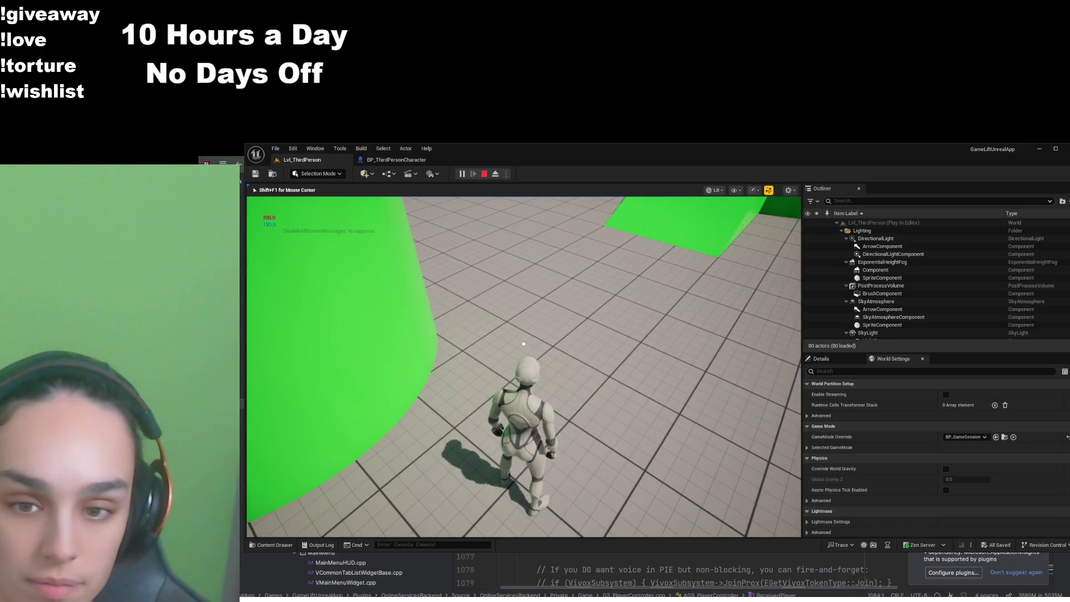
pyautogui.hotkey('shift', 'F1')
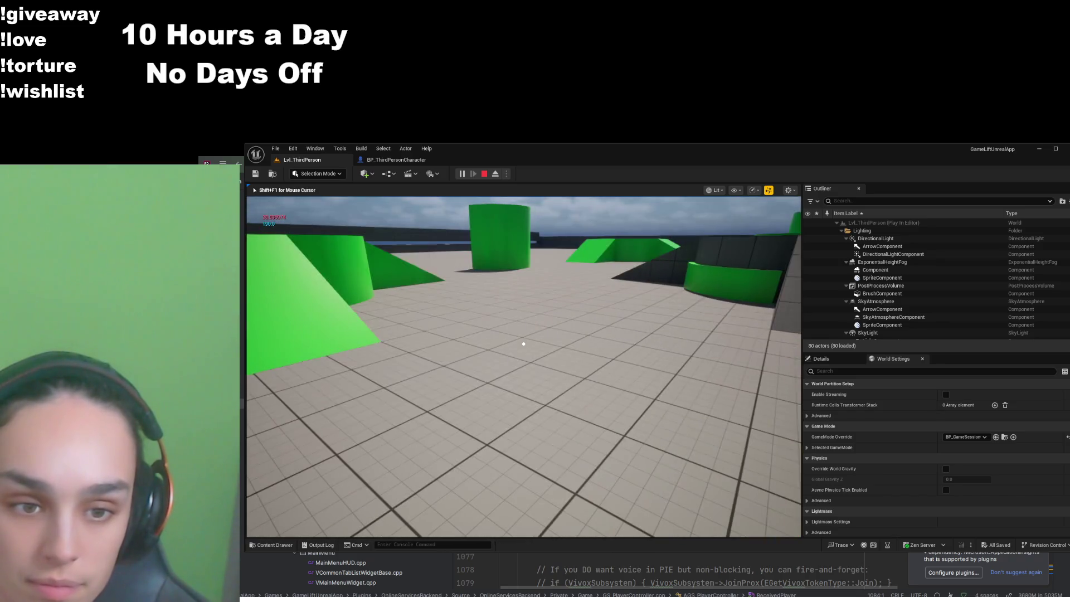
pyautogui.click(483, 176)
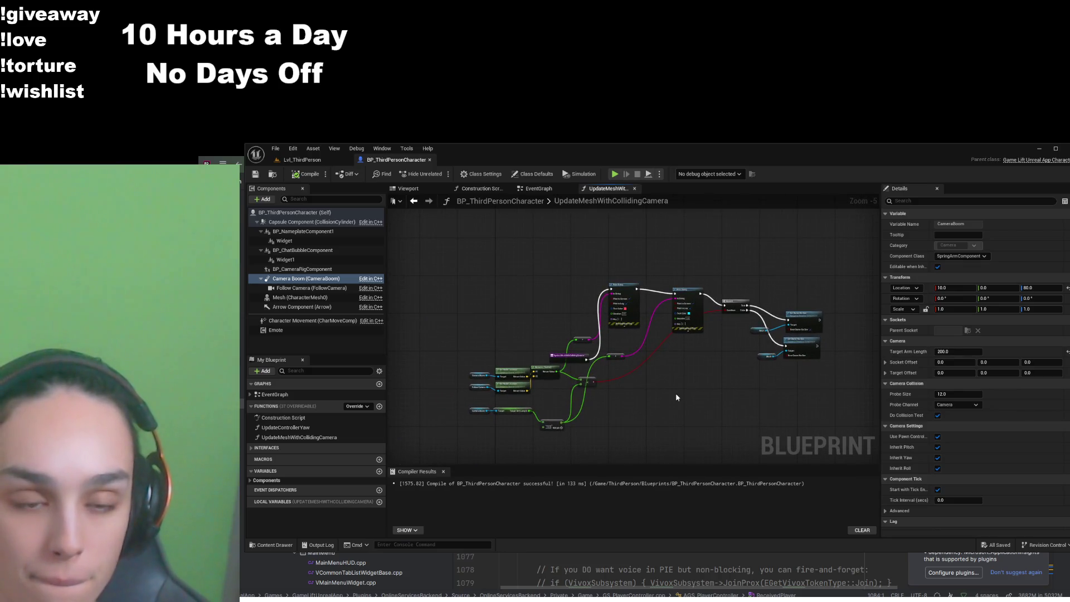
# Delete both Print String nodes from the UpdateMeshWithCollidingCamera graph
pyautogui.click(582, 357)
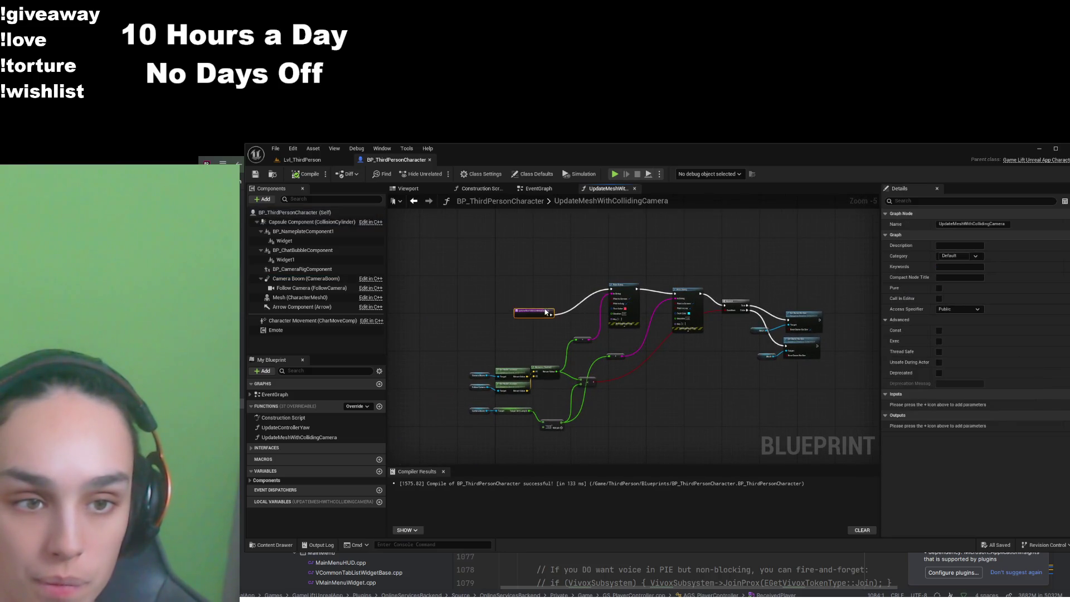
pyautogui.scroll(5, 617, 312)
pyautogui.click(651, 256)
pyautogui.press('Delete')
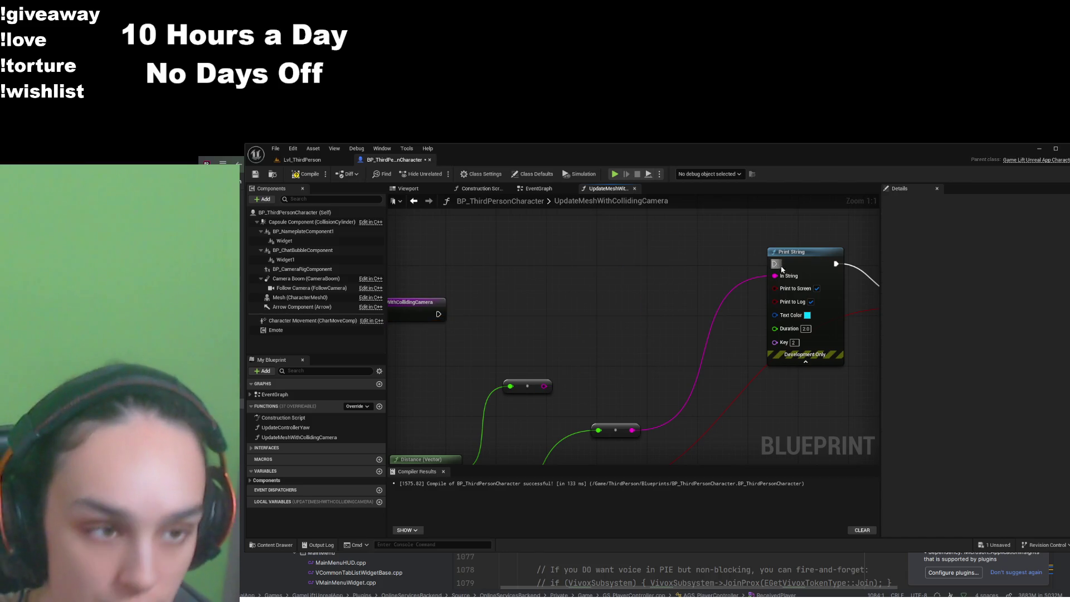
pyautogui.click(780, 254)
pyautogui.press('Delete')
# Wire the function entry node directly to the Branch node
pyautogui.moveTo(640, 360); pyautogui.dragTo(577, 443)
pyautogui.click(527, 386)
pyautogui.scroll(-4, 528, 388)
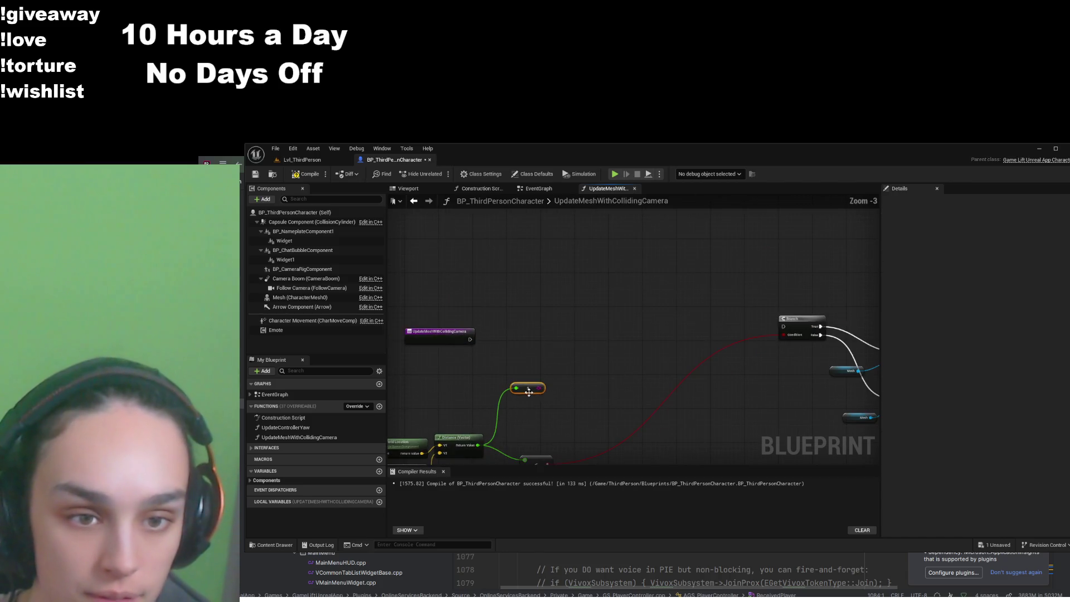
pyautogui.moveTo(472, 340)
pyautogui.mouseDown()
pyautogui.moveTo(797, 327)
pyautogui.moveTo(591, 350)
pyautogui.mouseUp()
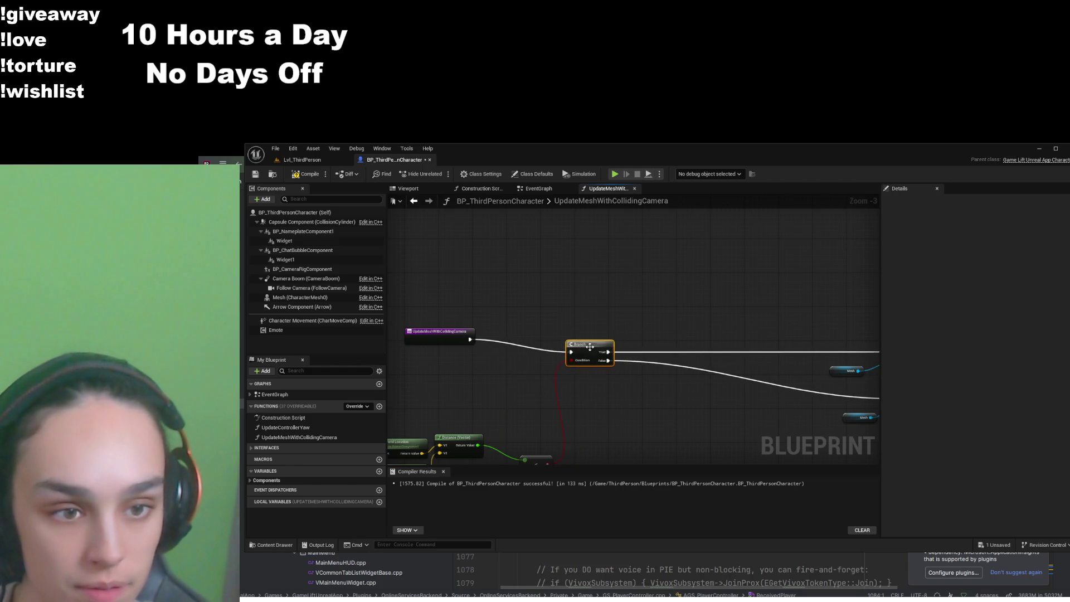
pyautogui.press('Home')
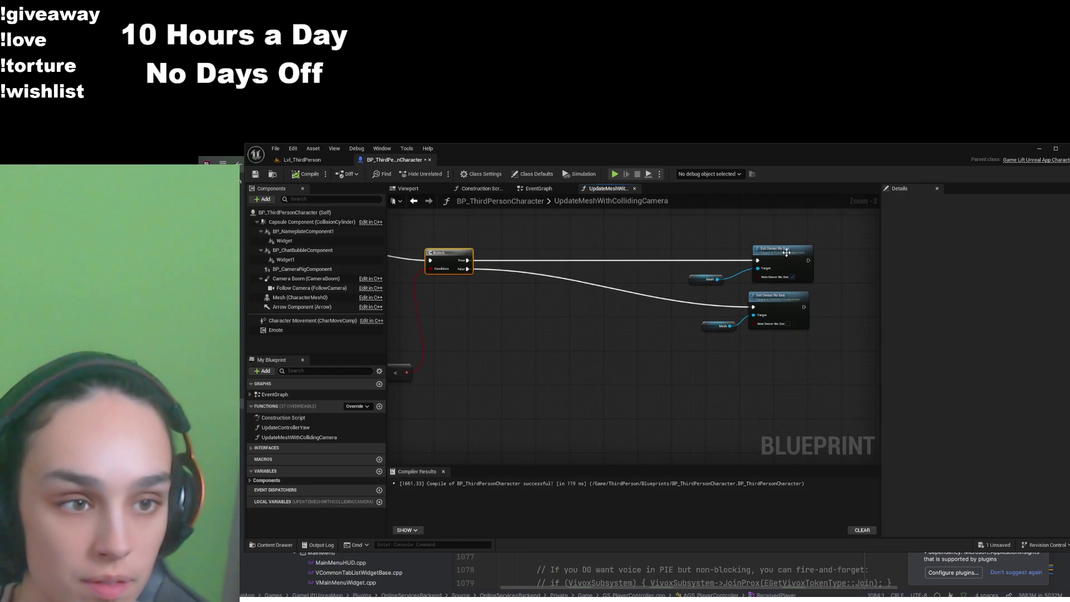
# Move both Set Owner No See nodes beside the Branch and save the blueprint
pyautogui.moveTo(834, 255); pyautogui.dragTo(714, 330)
pyautogui.moveTo(772, 268)
pyautogui.mouseDown()
pyautogui.moveTo(556, 262)
pyautogui.moveTo(541, 274)
pyautogui.mouseUp()
pyautogui.press('Home')
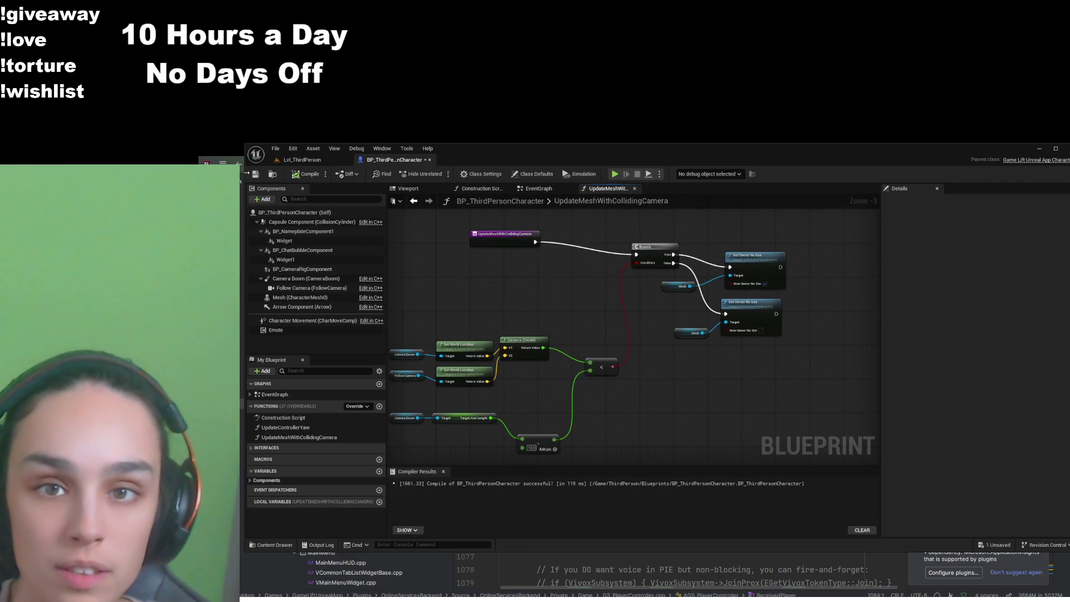
pyautogui.hotkey('ctrl', 's')
pyautogui.scroll(2, 597, 379)
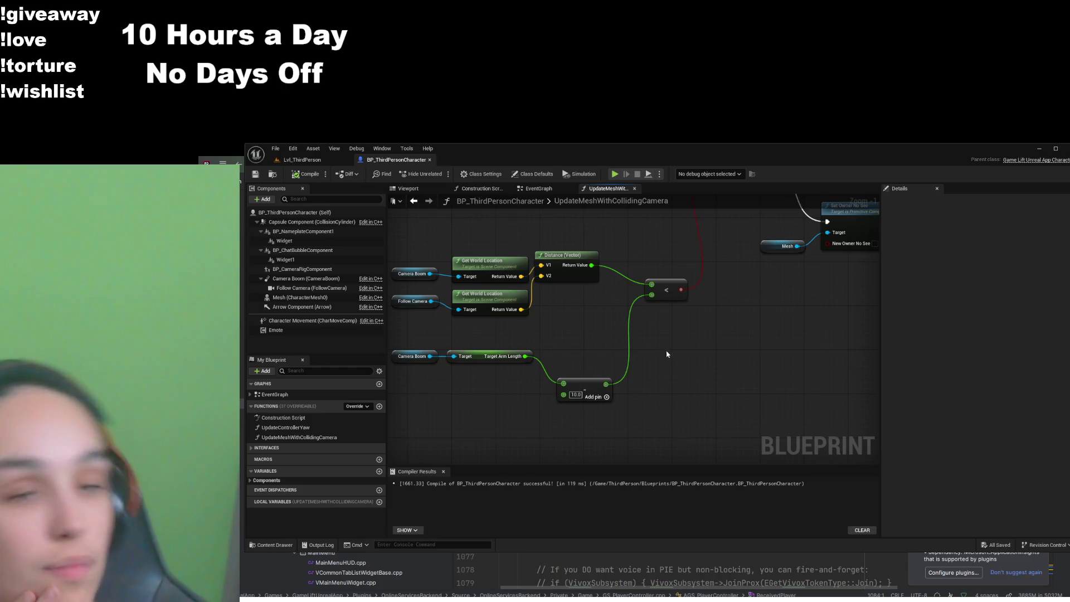
pyautogui.scroll(-3, 712, 357)
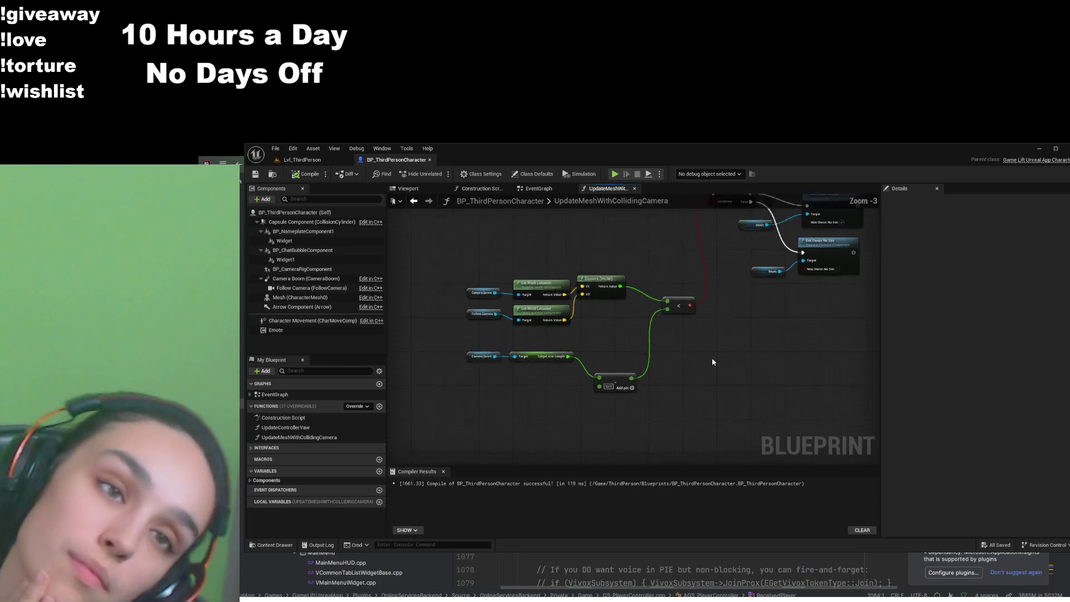
# Select the Event Tick camera-update nodes in the EventGraph for copying
pyautogui.click(533, 192)
pyautogui.moveTo(820, 261); pyautogui.dragTo(617, 371)
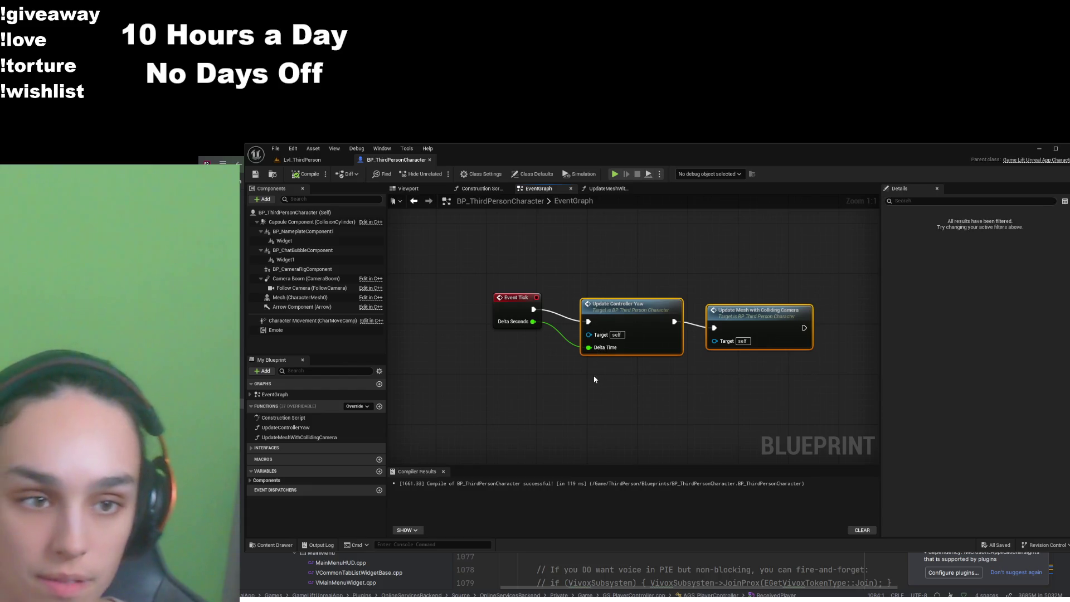
pyautogui.moveTo(832, 223)
pyautogui.mouseDown()
pyautogui.moveTo(747, 325)
pyautogui.moveTo(463, 365)
pyautogui.mouseUp()
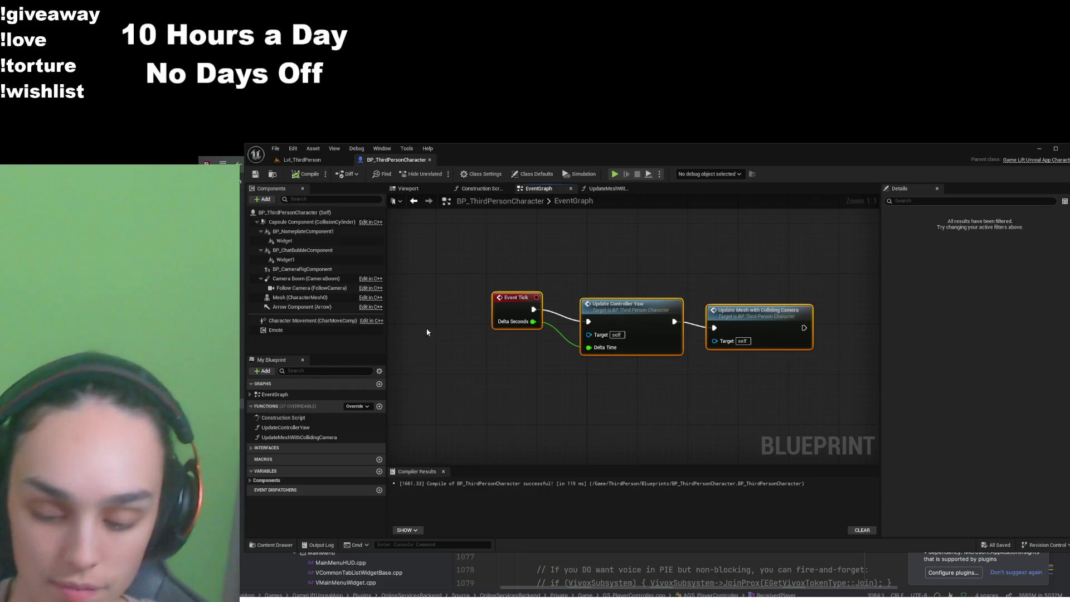
# Open BP_ThirdPersonCharacterMale from the Content Drawer
pyautogui.click(274, 549)
pyautogui.click(482, 332)
pyautogui.doubleClick(475, 346)
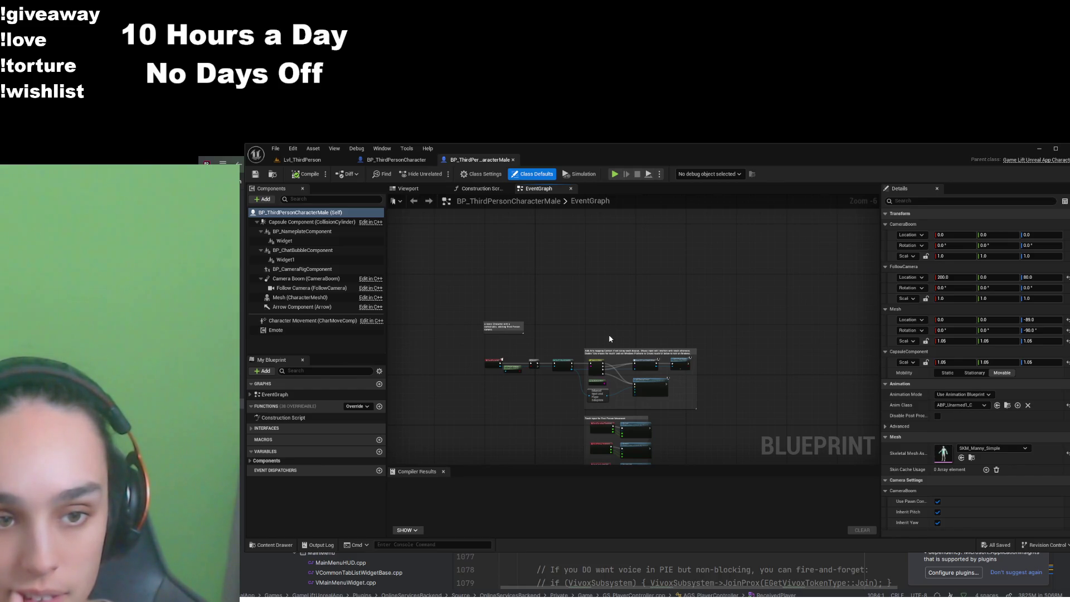
# Open BP_ThirdPersonCharacterPurple from the Content Drawer
pyautogui.scroll(7, 534, 322)
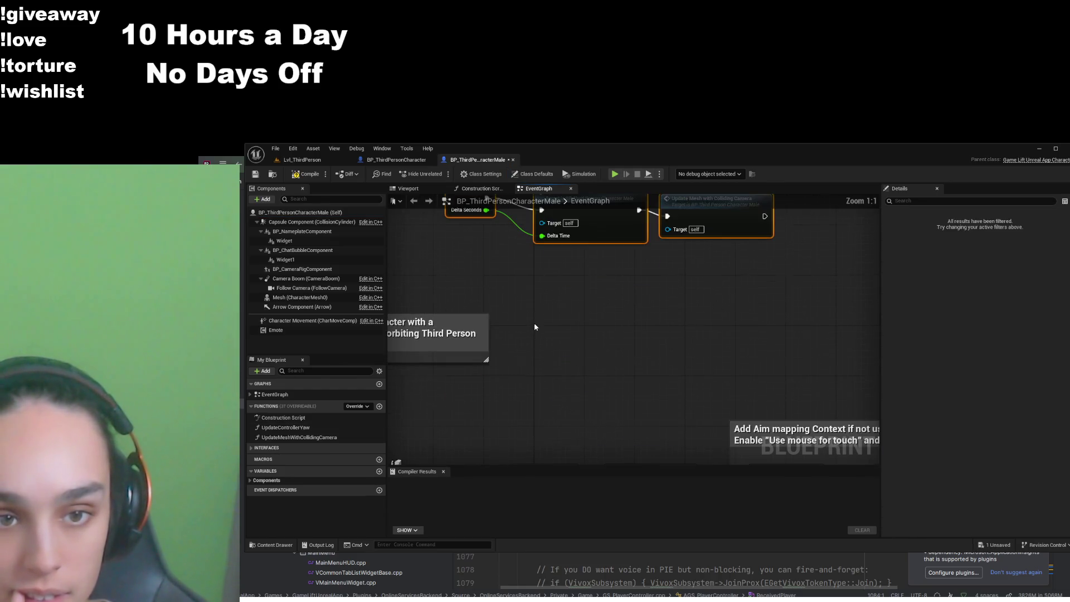
pyautogui.click(273, 544)
pyautogui.click(515, 329)
pyautogui.doubleClick(515, 325)
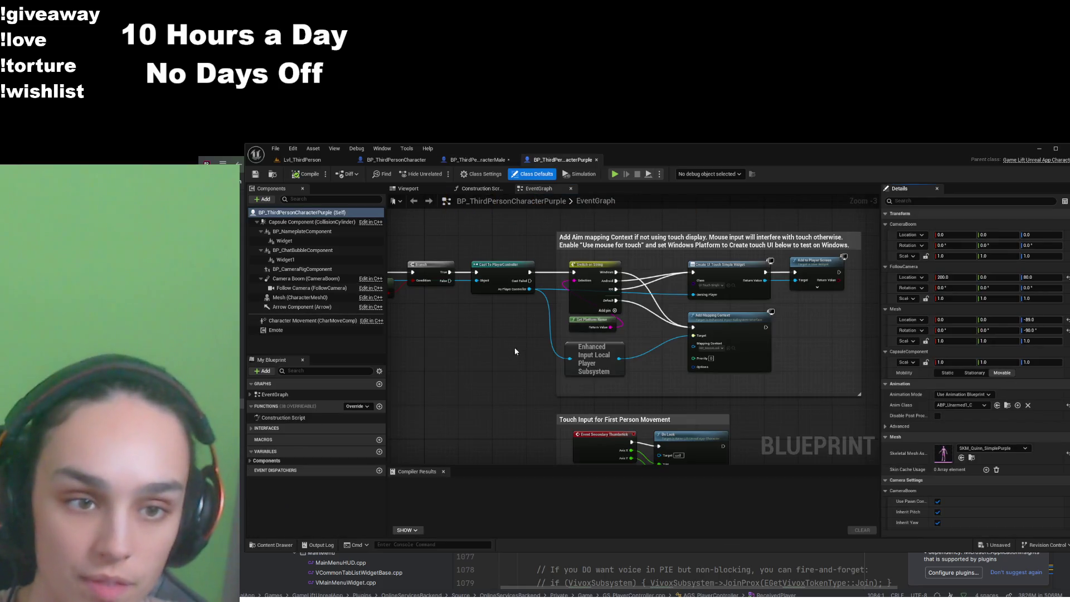
# Paste the Event Tick camera-update nodes into Purple's EventGraph and compile
pyautogui.click(486, 259)
pyautogui.moveTo(511, 263); pyautogui.dragTo(632, 272)
pyautogui.click(734, 273)
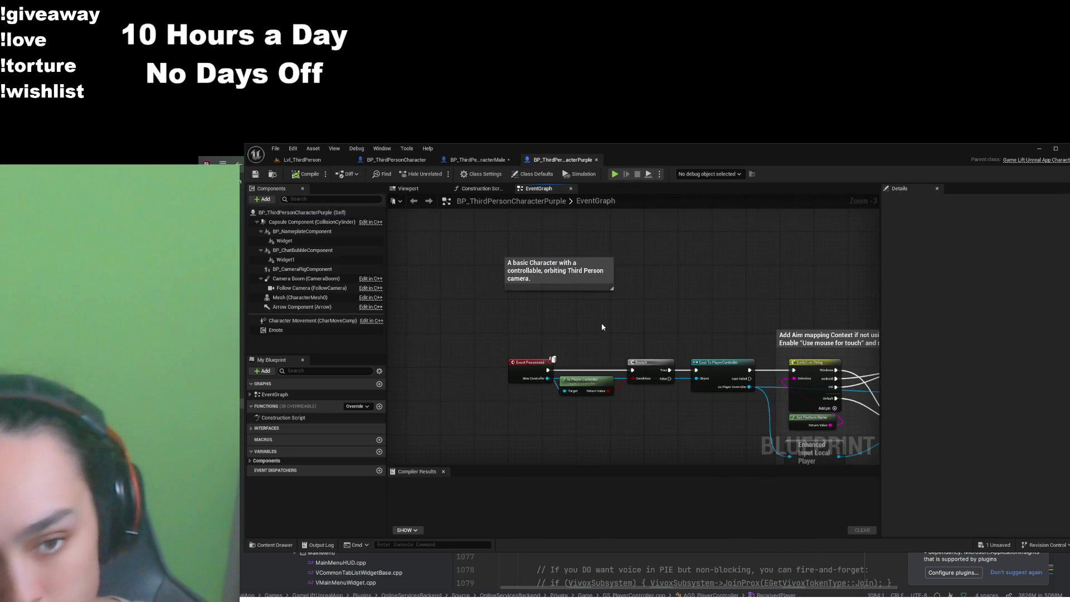
pyautogui.hotkey('ctrl', 'v')
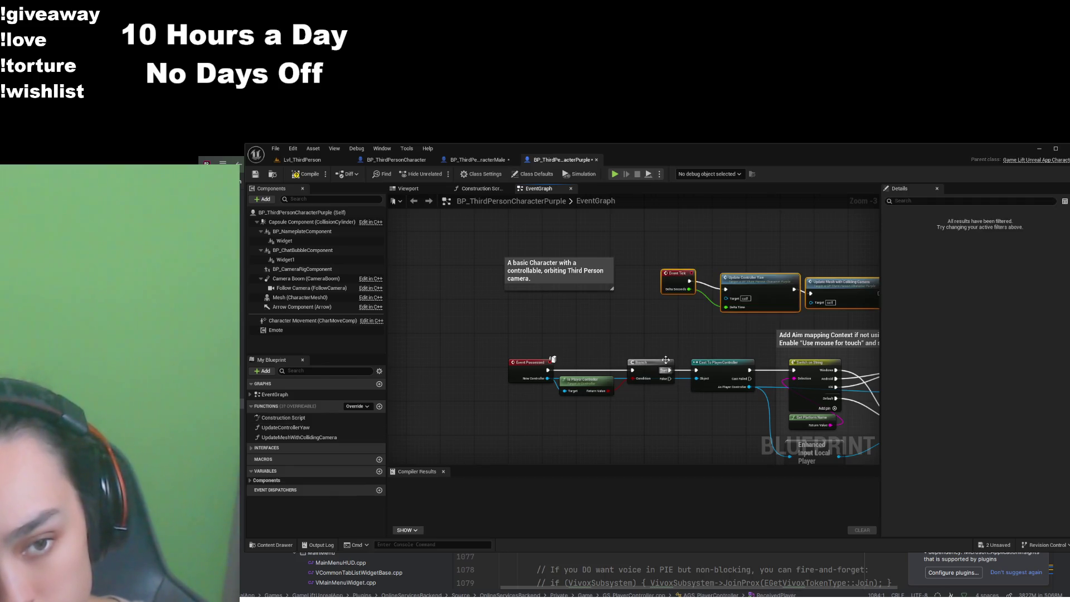
pyautogui.scroll(3, 555, 312)
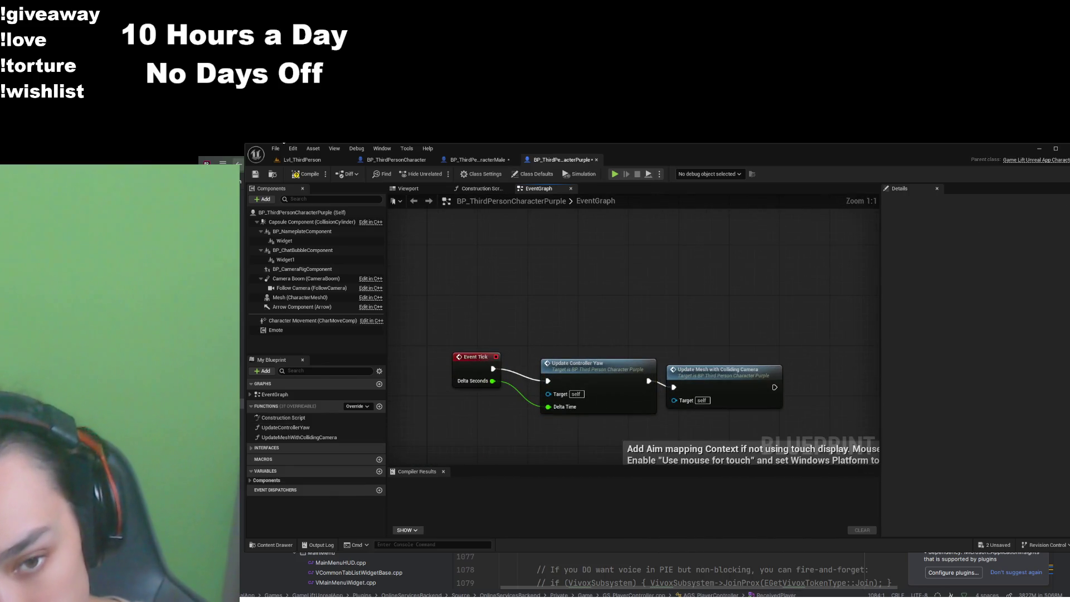
pyautogui.click(306, 174)
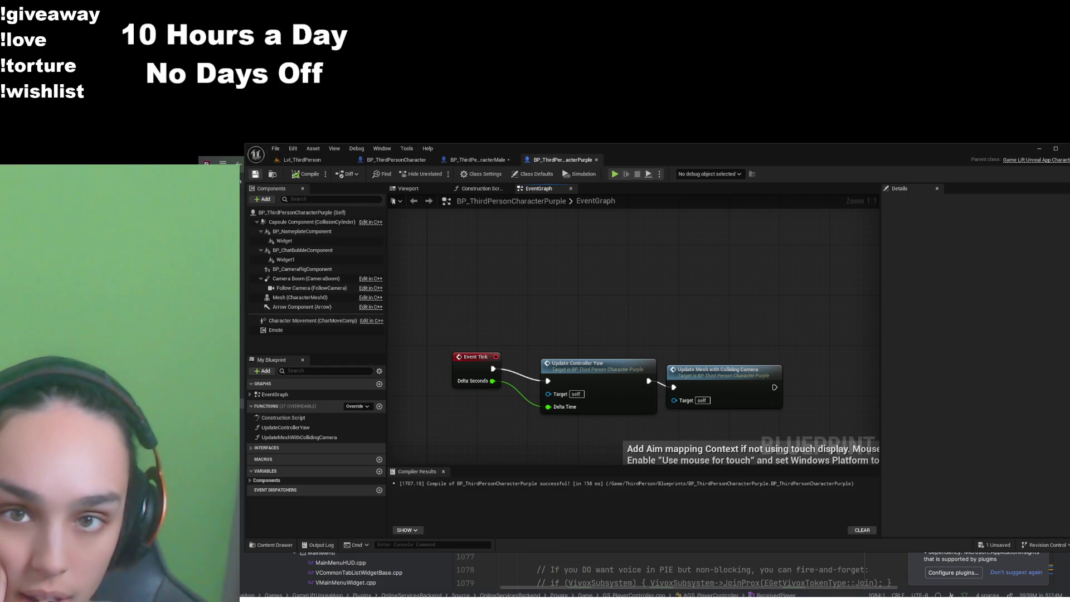
# Play-test with Alt+P, running toward the green cylinder and ramp, then exit with Esc
pyautogui.hotkey('alt', 'p')
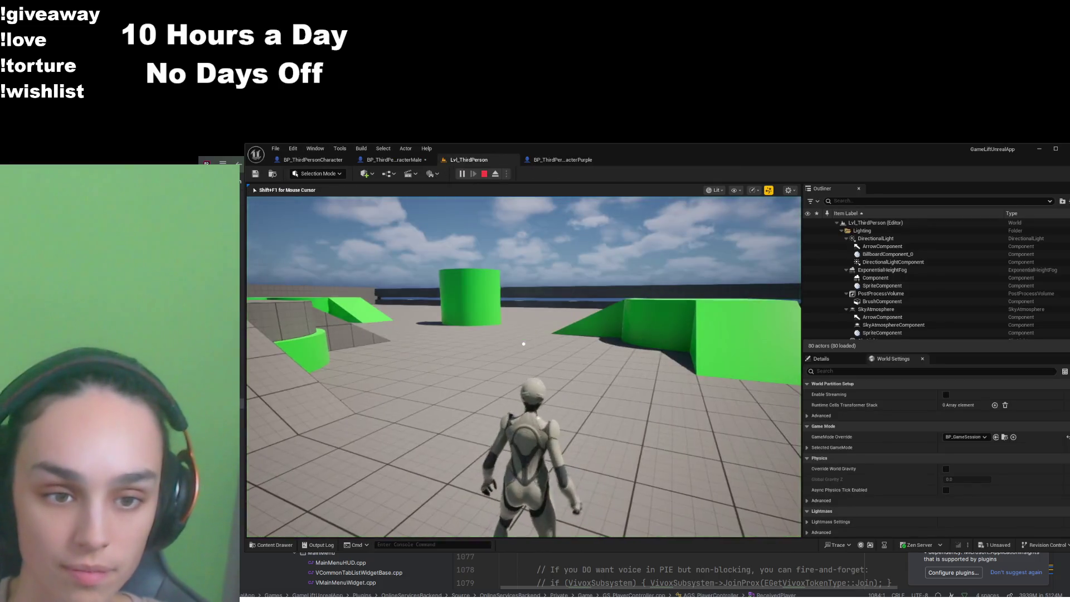
pyautogui.press('w')
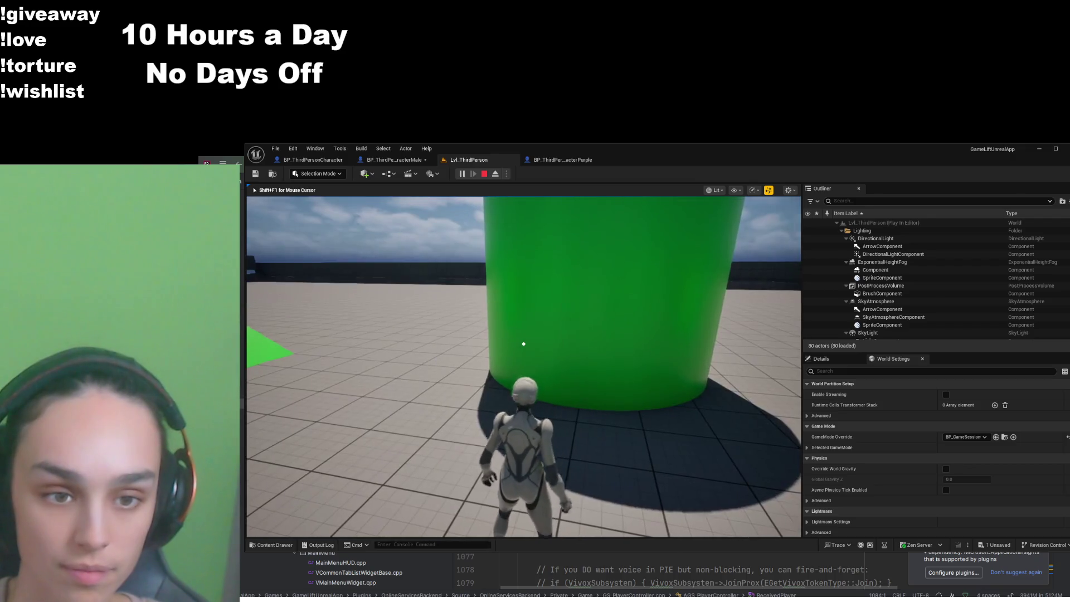
pyautogui.press('w')
pyautogui.press('w')
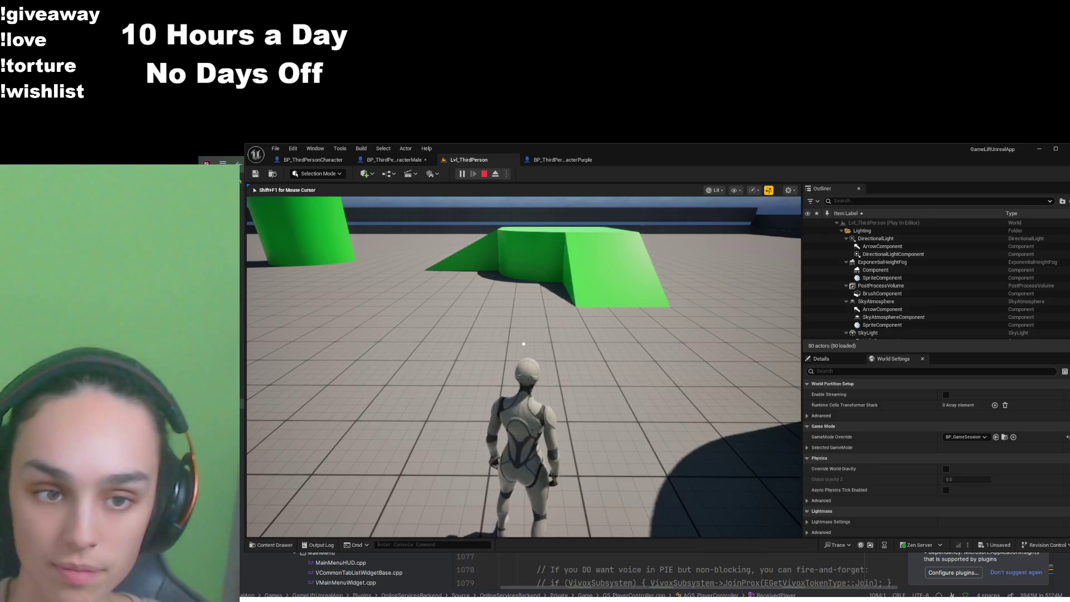
pyautogui.press('w')
pyautogui.press('w')
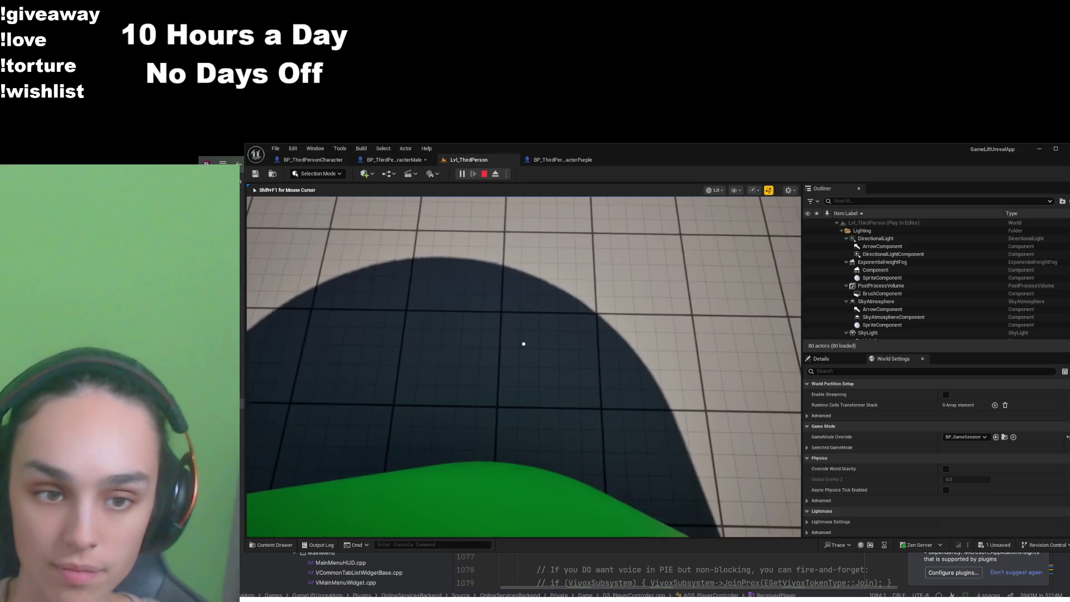
pyautogui.press('w')
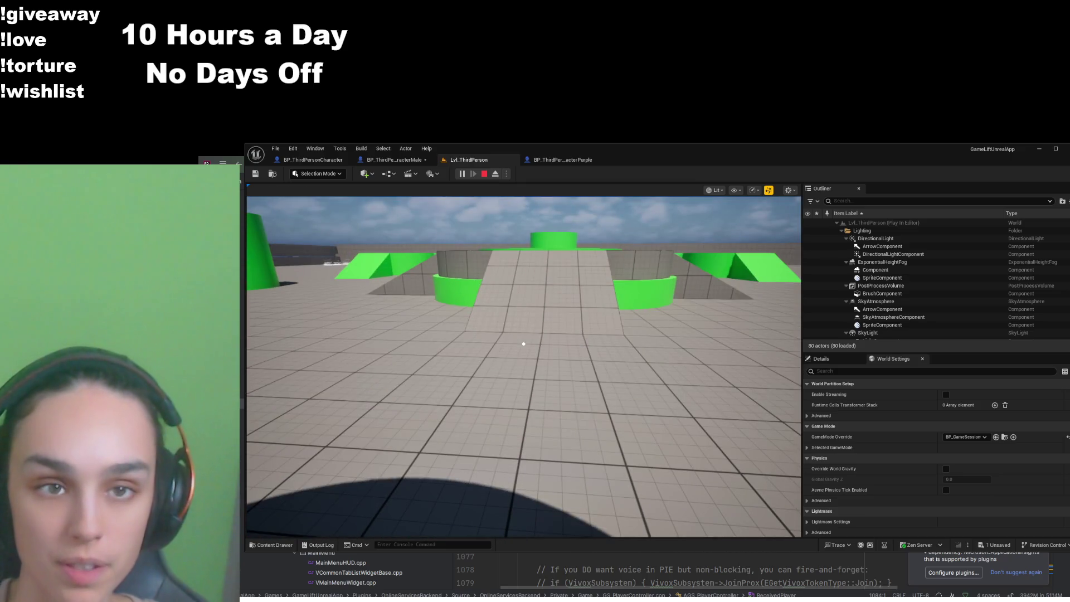
pyautogui.press('Escape')
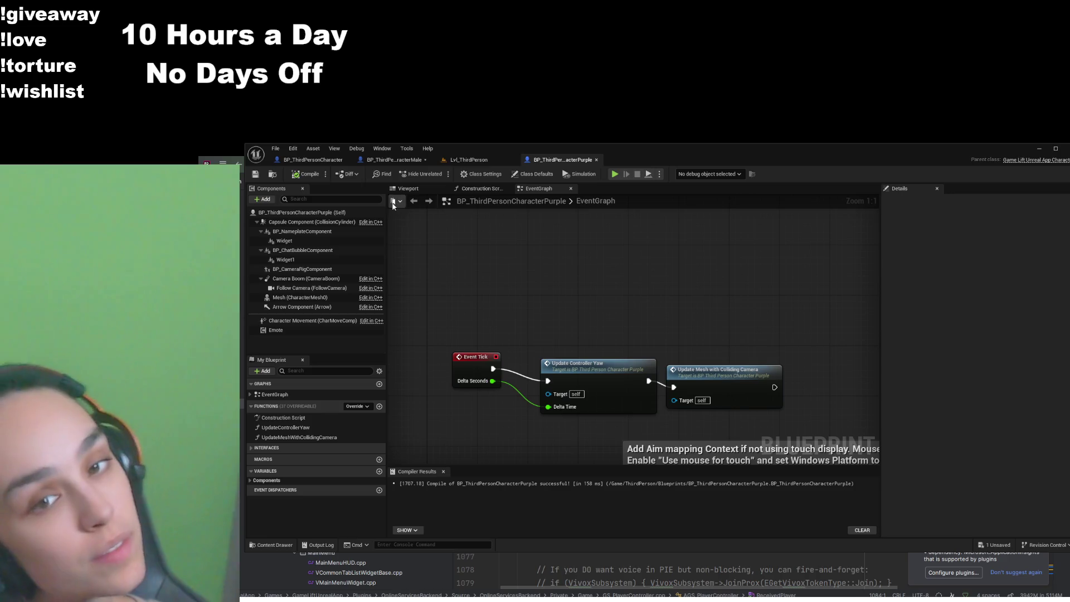
# On BP_ThirdPersonCharacter, select the three character blueprints, then show Online Services Backend Content
pyautogui.click(392, 161)
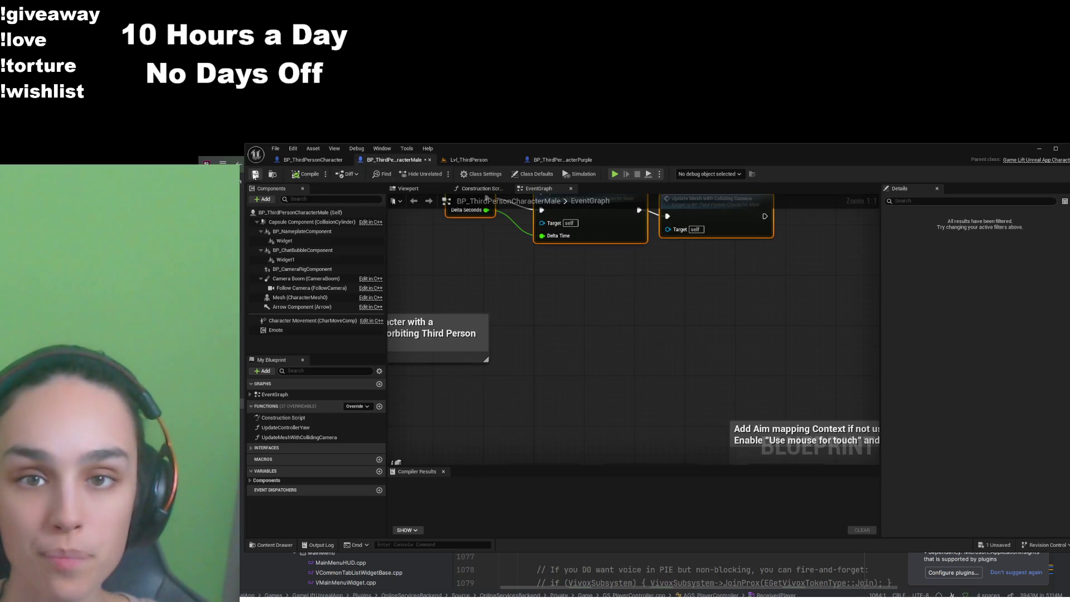
pyautogui.click(312, 160)
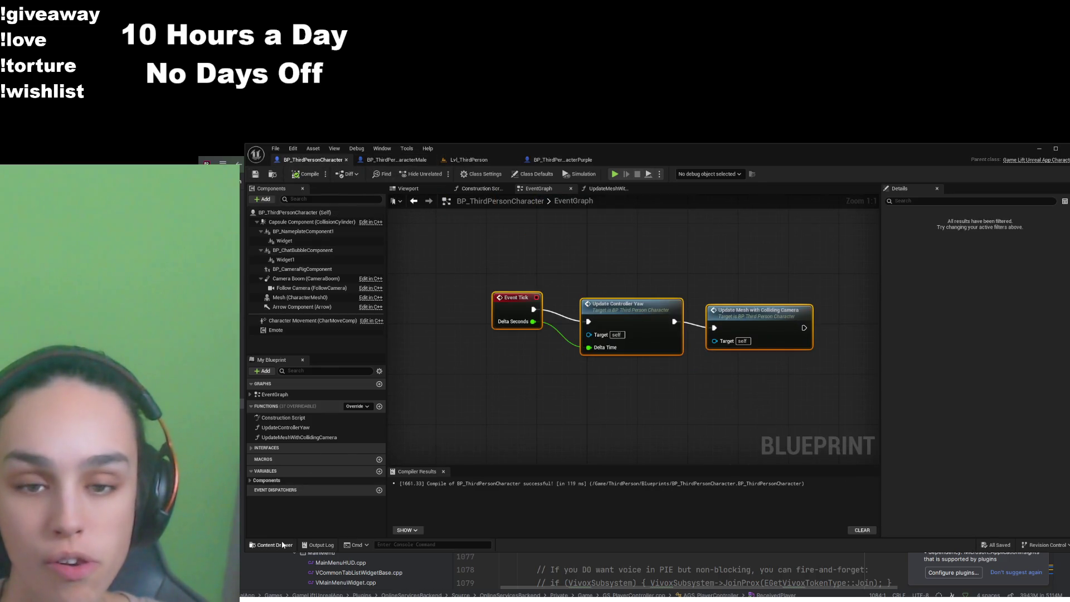
pyautogui.click(273, 545)
pyautogui.moveTo(549, 390); pyautogui.dragTo(457, 340)
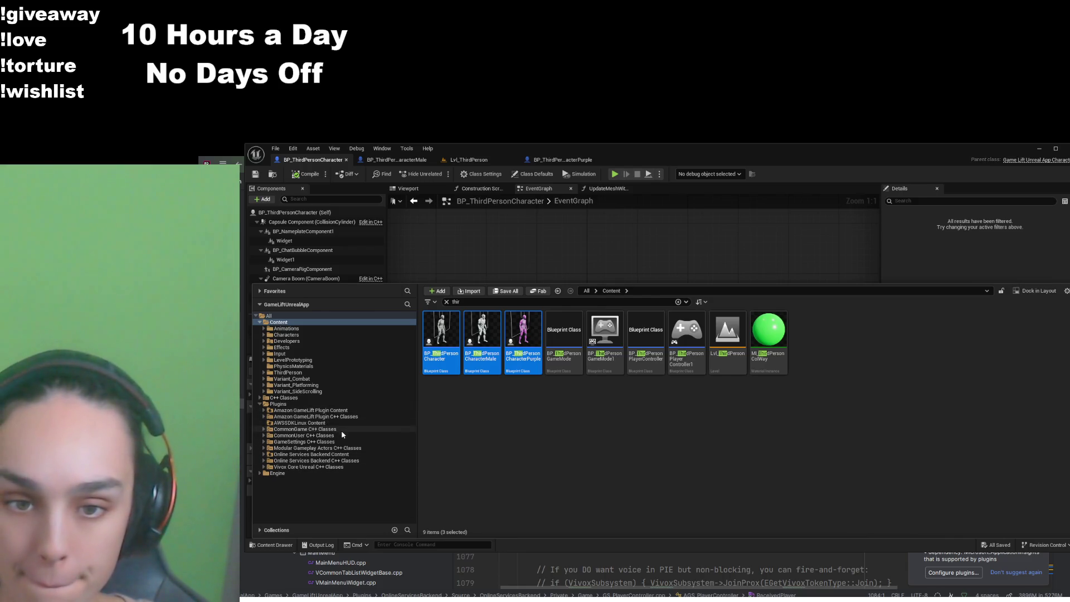
pyautogui.click(343, 456)
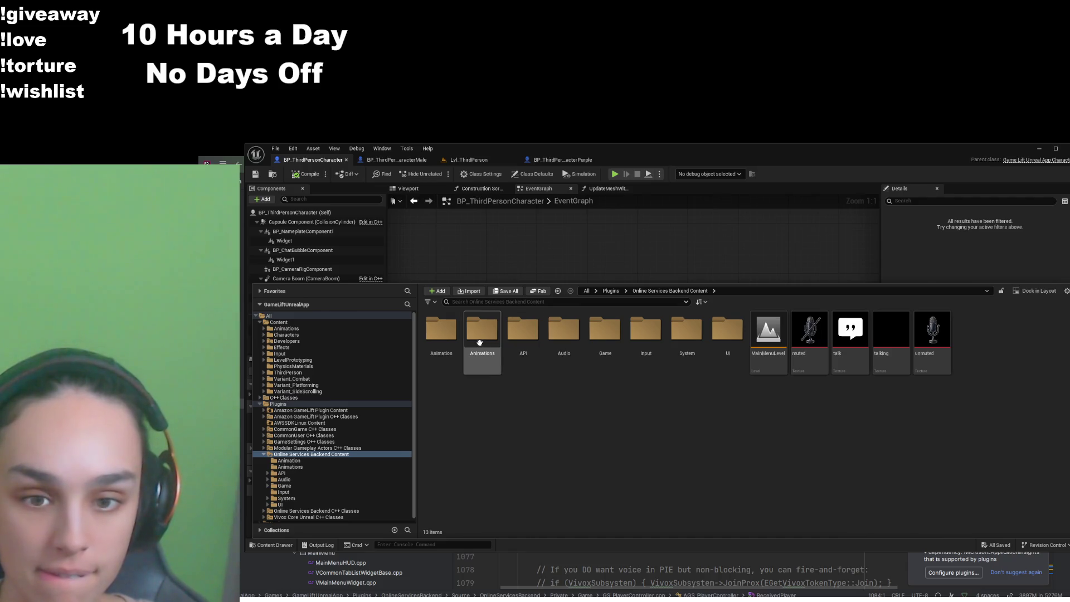
# Browse the Animations and Game > Animation folders in Online Services Backend Content
pyautogui.doubleClick(480, 342)
pyautogui.click(670, 290)
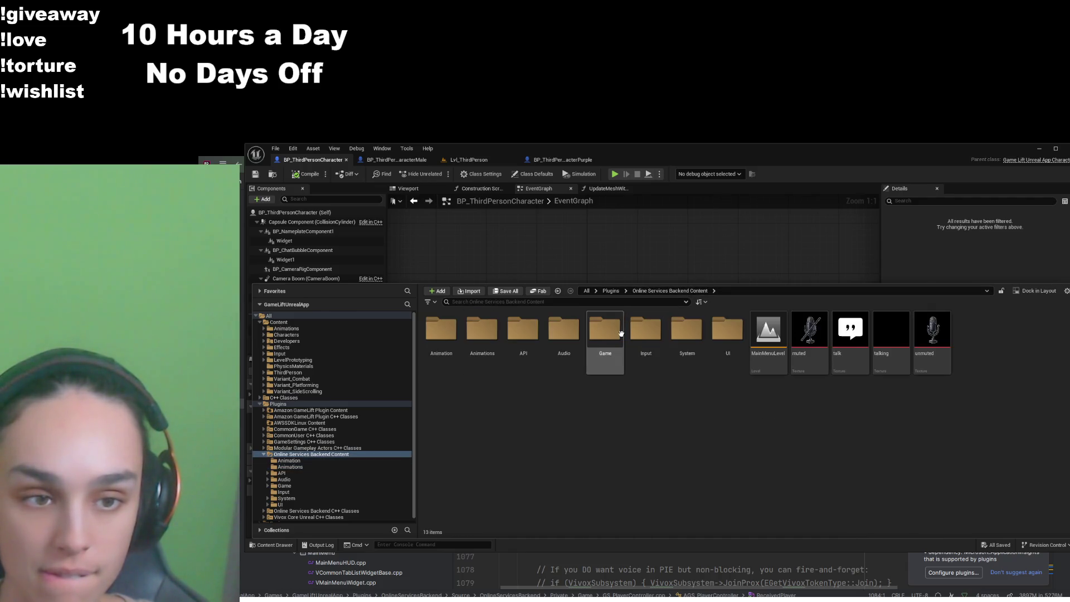
pyautogui.doubleClick(606, 334)
pyautogui.click(440, 338)
pyautogui.doubleClick(440, 338)
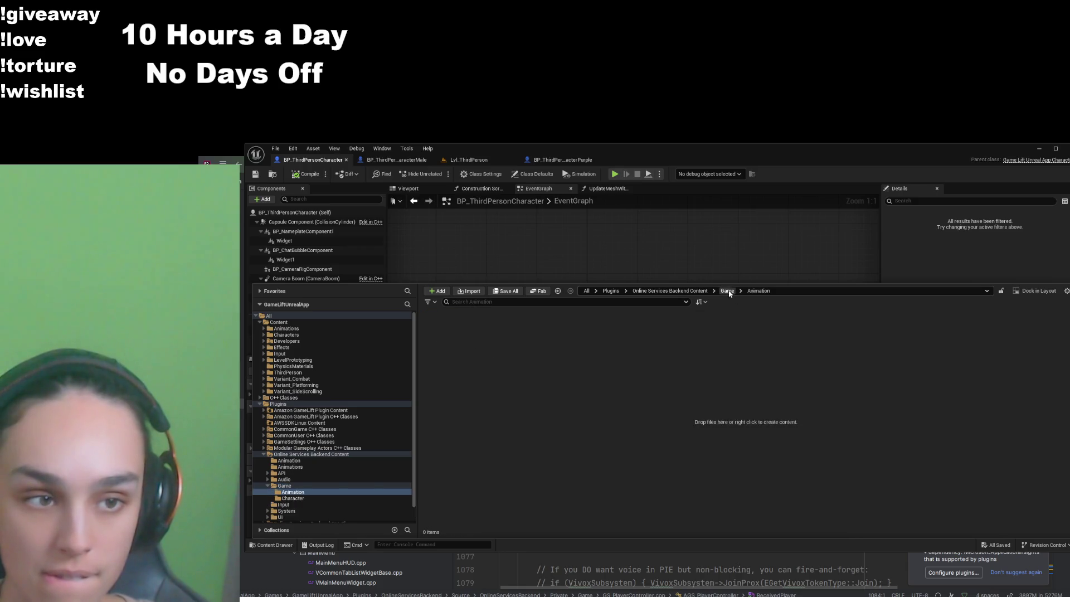
pyautogui.click(670, 291)
# Open Online Services Backend Content's Animation folder, then return to the top-level Content folder
pyautogui.click(495, 348)
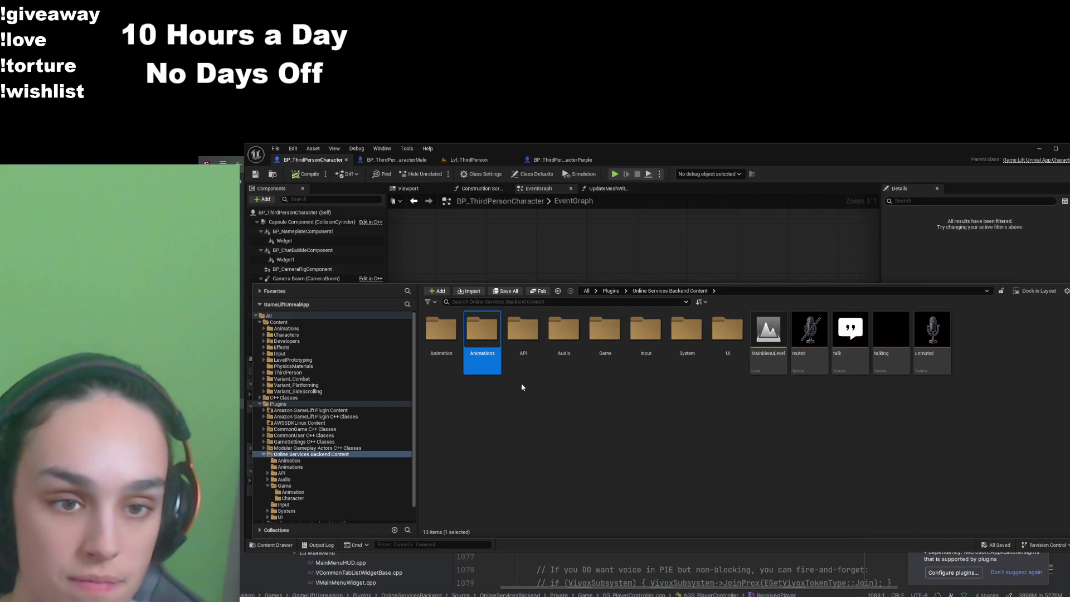
pyautogui.doubleClick(605, 340)
pyautogui.click(447, 347)
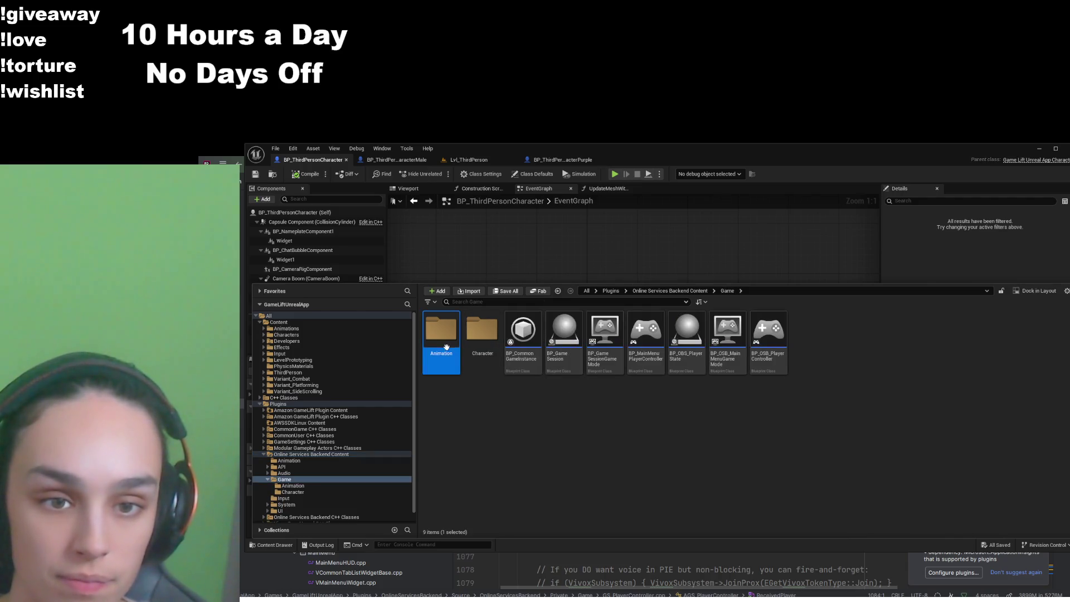
pyautogui.click(670, 291)
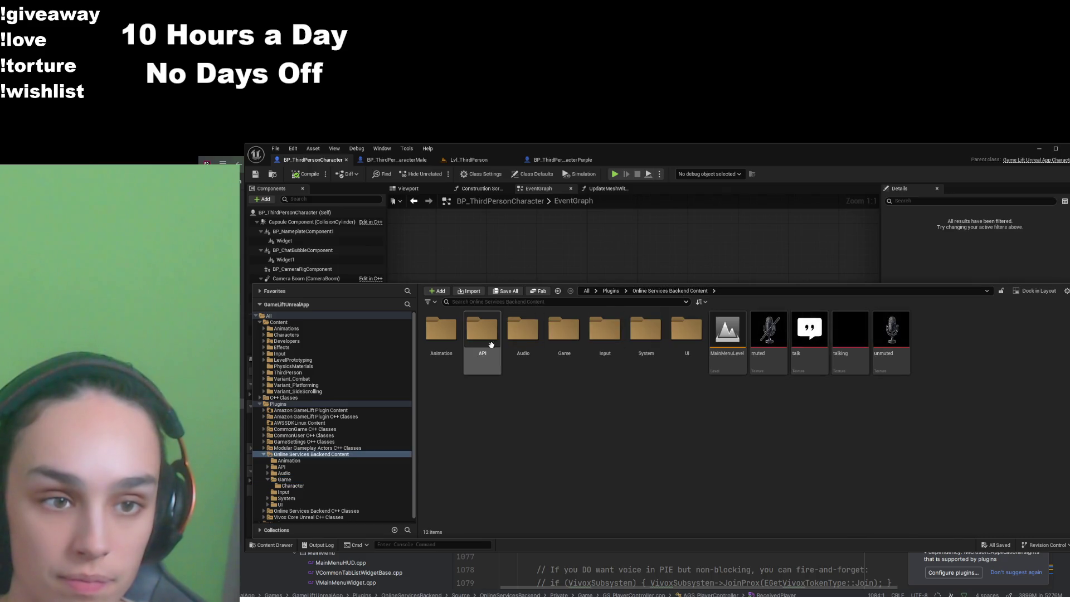
pyautogui.doubleClick(450, 337)
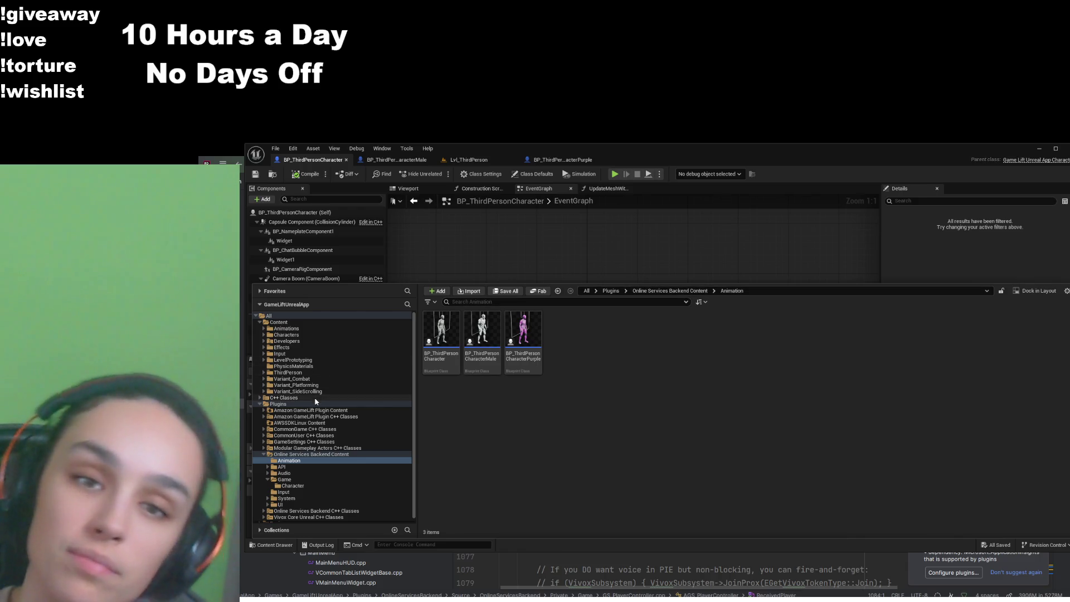
pyautogui.click(279, 322)
# Select all 13 assets in Content > Animations and paste them into Online Services Backend Content > Animation
pyautogui.click(493, 303)
pyautogui.write('thir')
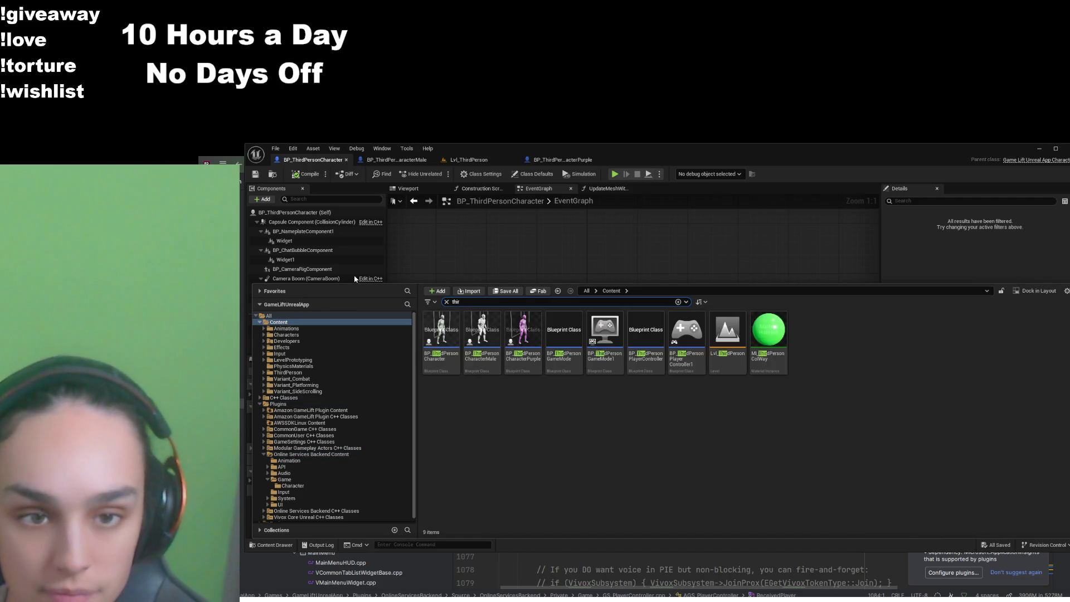
pyautogui.click(447, 302)
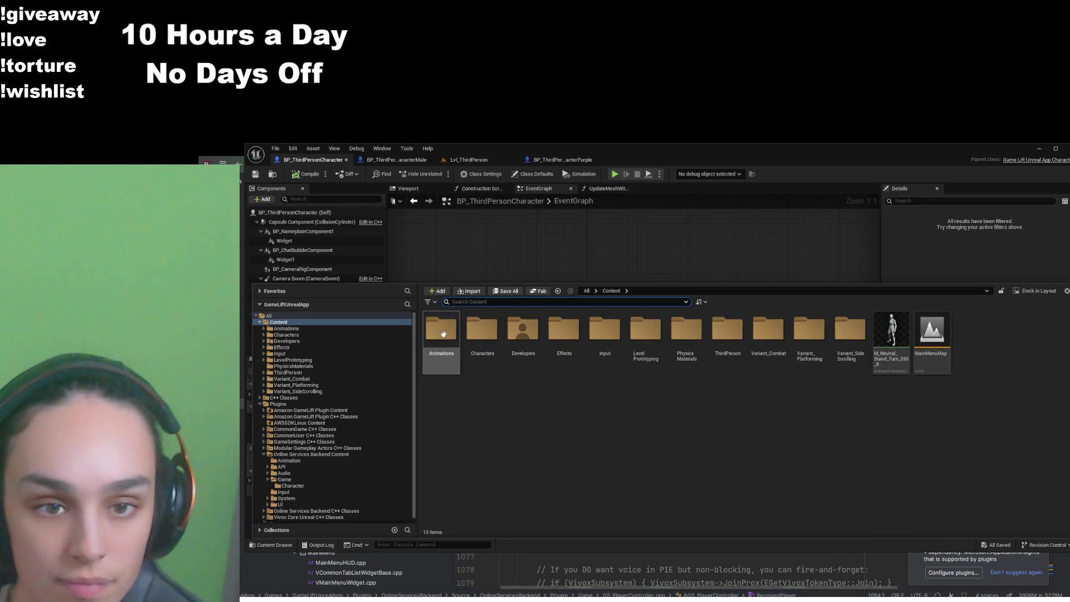
pyautogui.doubleClick(442, 339)
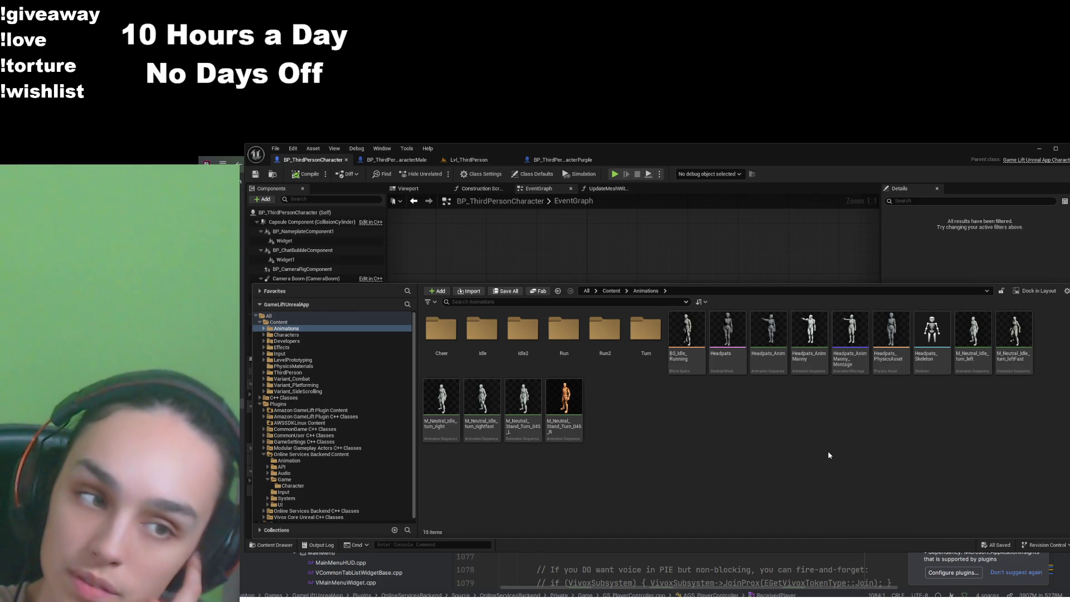
pyautogui.click(612, 291)
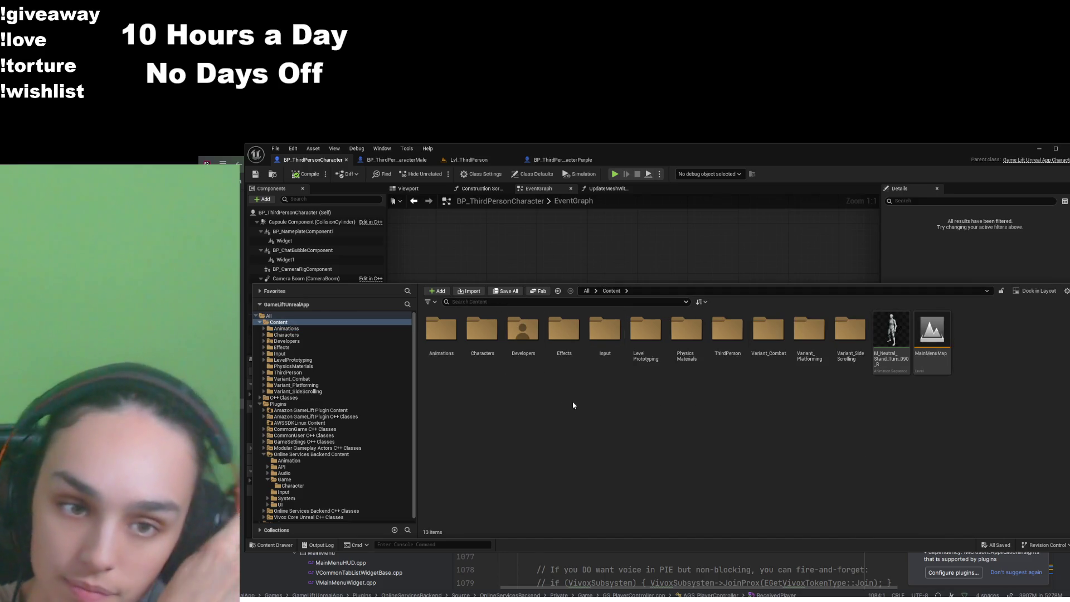
pyautogui.click(458, 347)
pyautogui.doubleClick(456, 343)
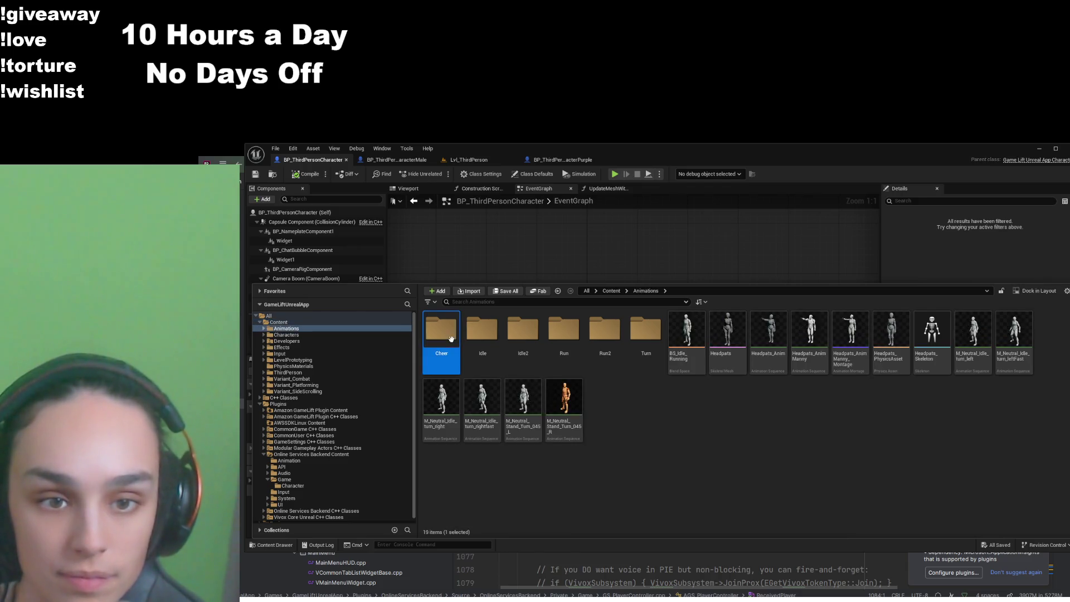
pyautogui.hotkey('ctrl', 'a')
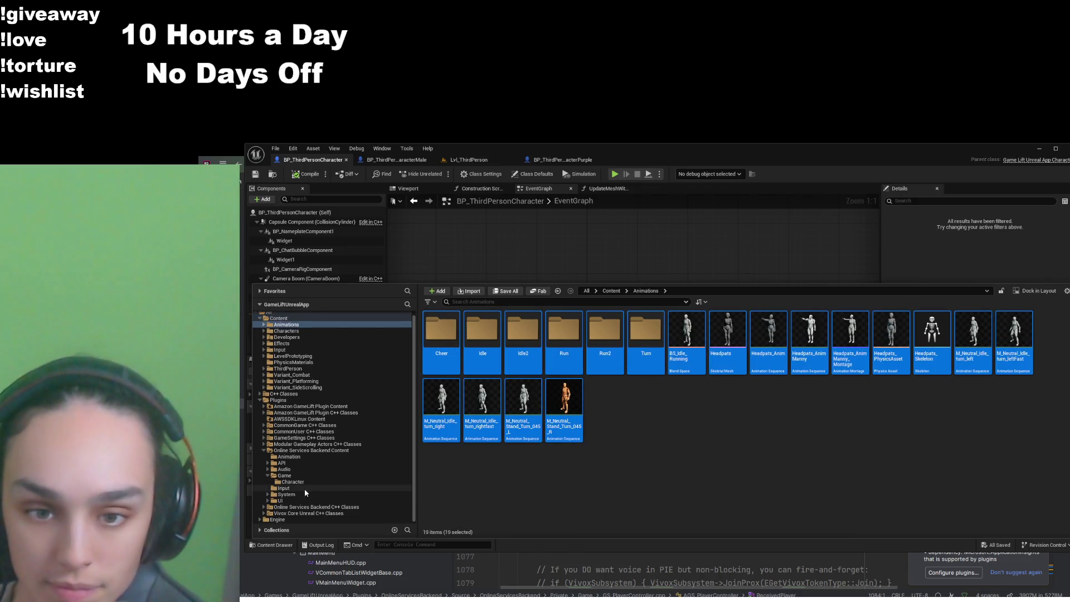
pyautogui.click(288, 457)
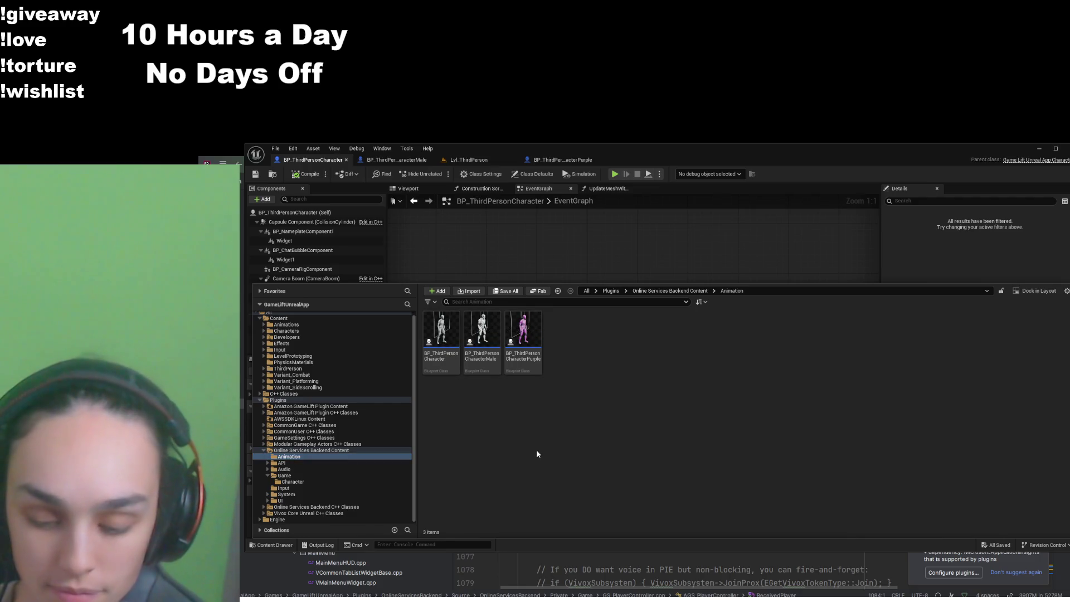
pyautogui.hotkey('ctrl', 'v')
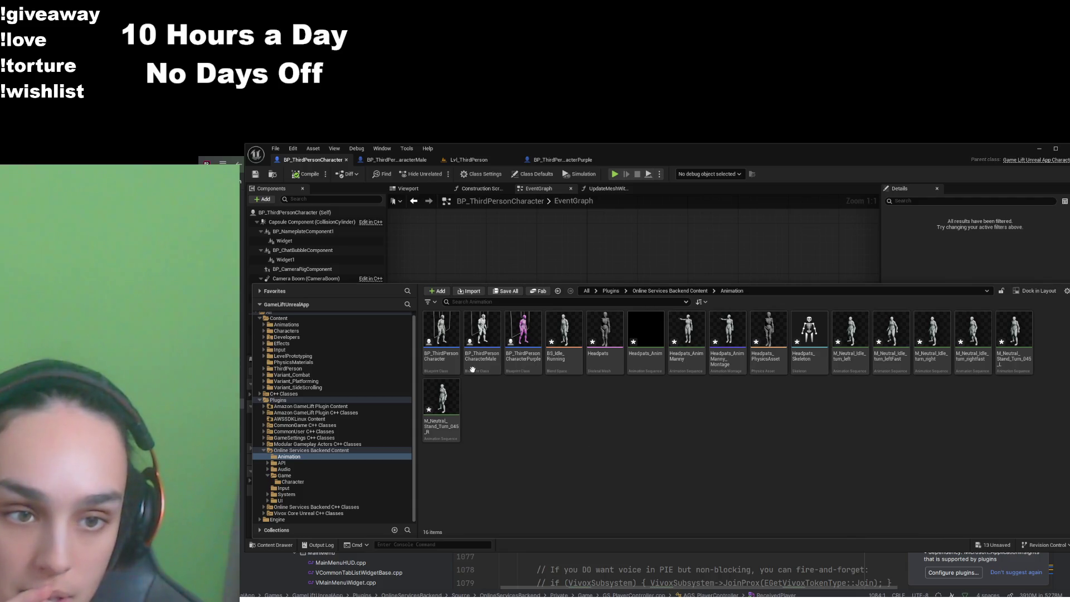
pyautogui.click(261, 167)
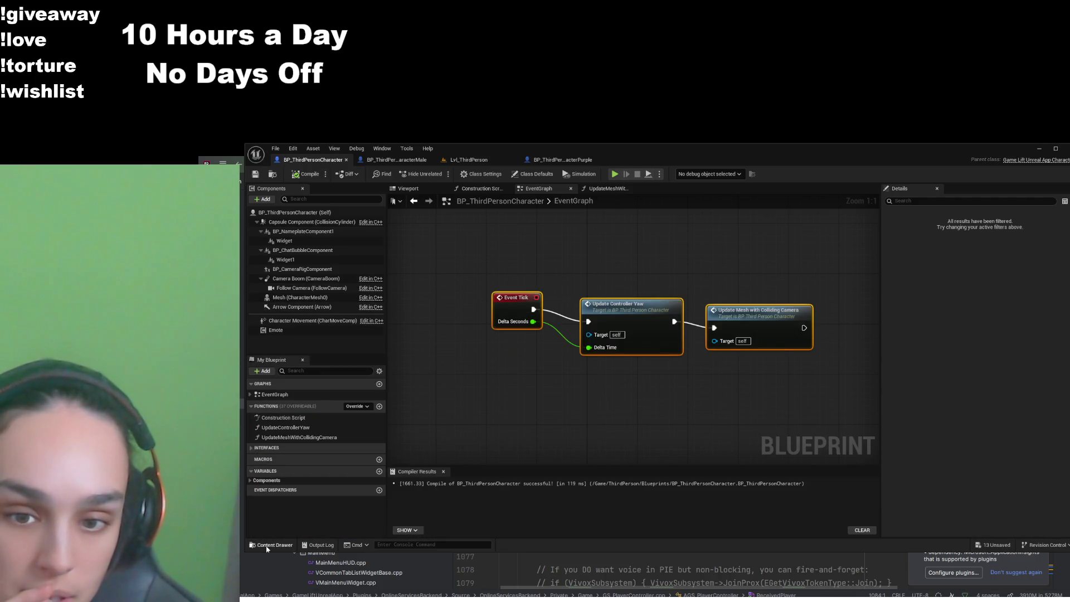
# Open the Update Mesh with Colliding Camera function from BP_ThirdPersonCharacterPurple's EventGraph
pyautogui.click(272, 545)
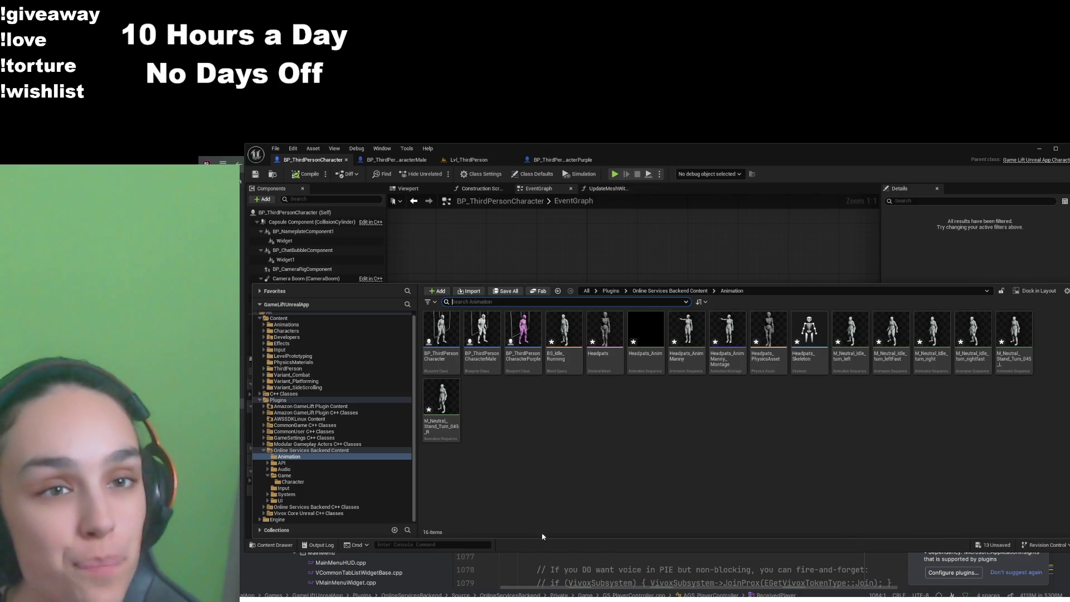
pyautogui.click(556, 160)
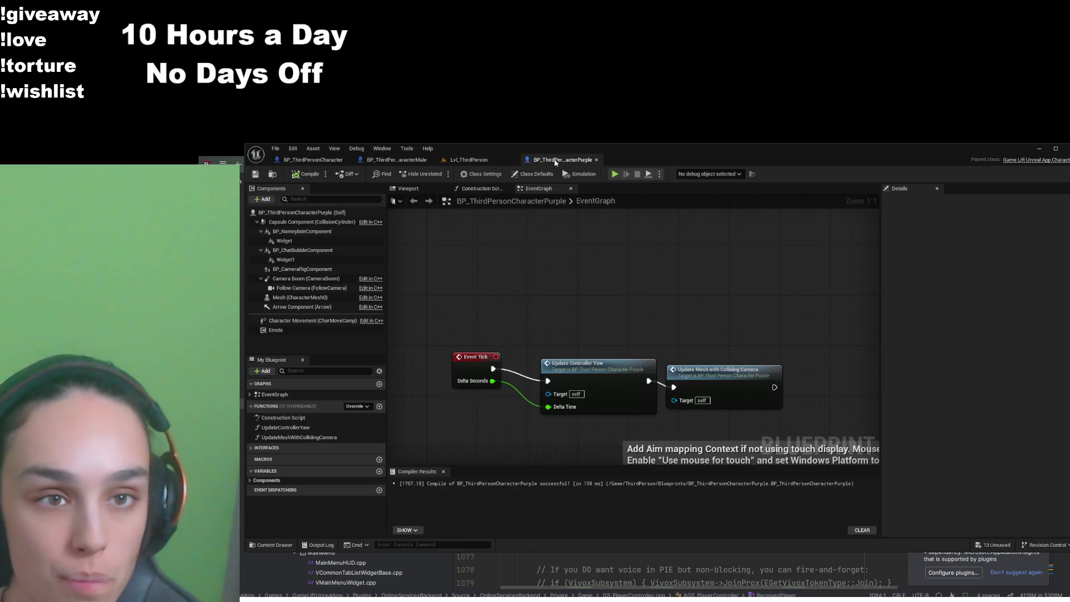
pyautogui.doubleClick(748, 405)
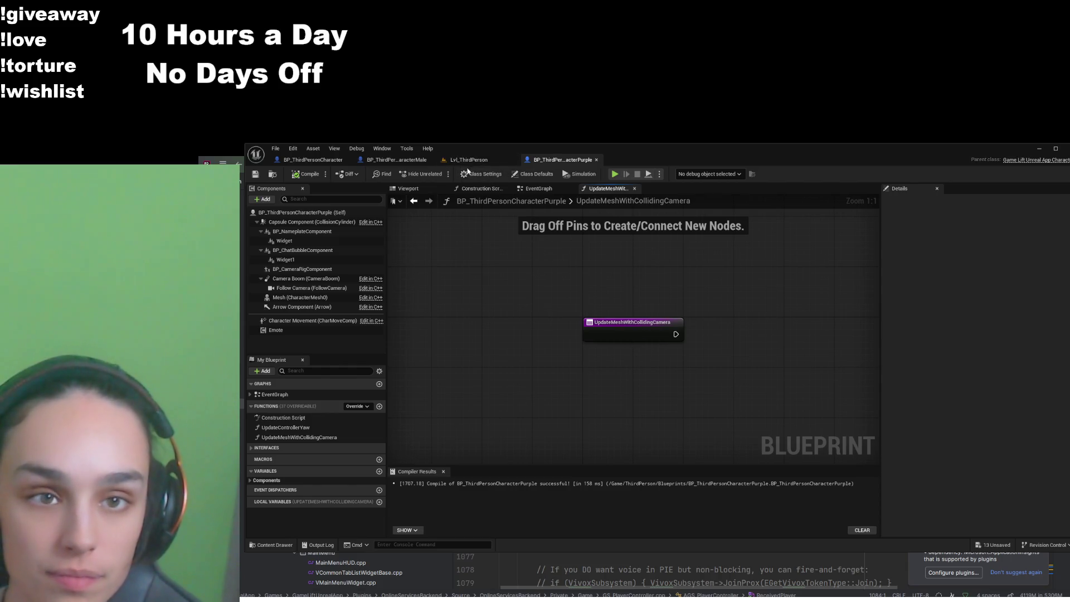
# Select all nodes in BP_ThirdPersonCharacter's UpdateMeshWithCollidingCamera function graph
pyautogui.click(319, 161)
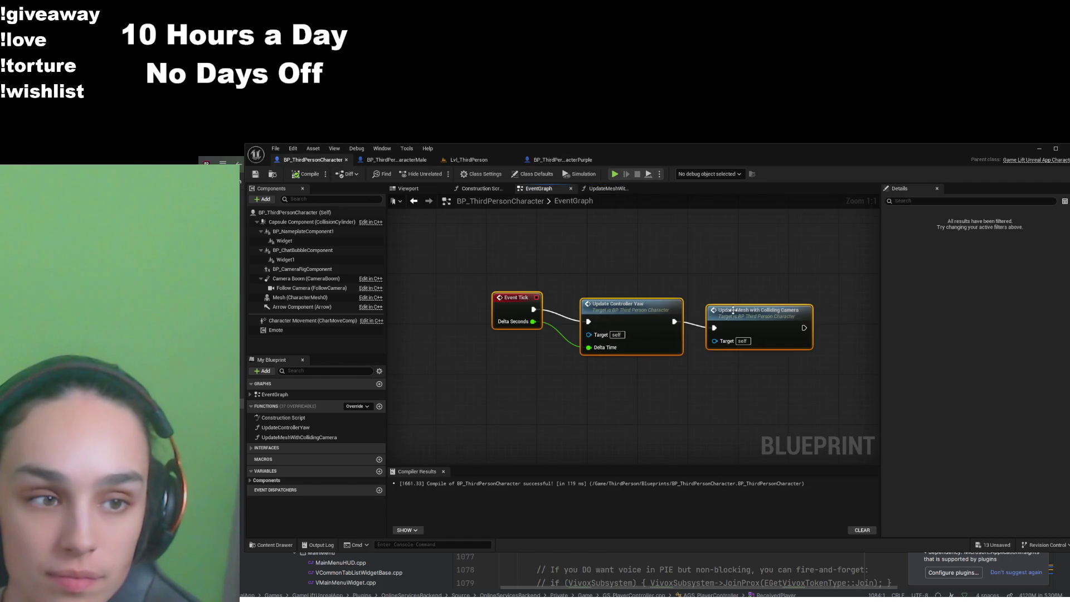
pyautogui.doubleClick(734, 335)
pyautogui.moveTo(789, 248)
pyautogui.mouseDown()
pyautogui.moveTo(490, 370)
pyautogui.moveTo(473, 435)
pyautogui.moveTo(465, 429)
pyautogui.mouseUp()
# Paste the nodes into the Purple function, wire entry to the Branch node, then compile and save
pyautogui.click(563, 160)
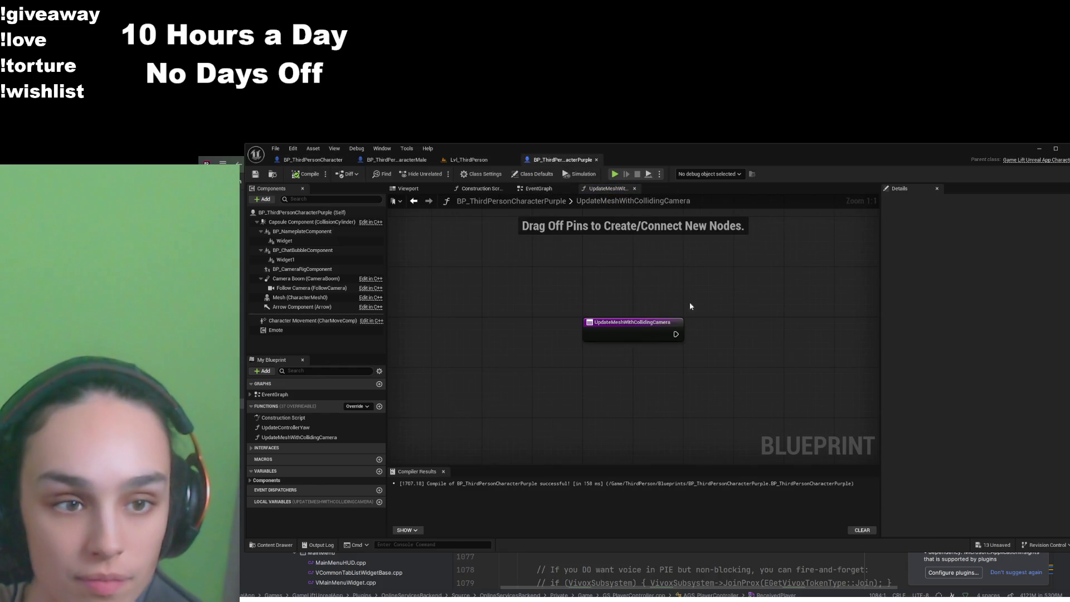
pyautogui.hotkey('ctrl', 'v')
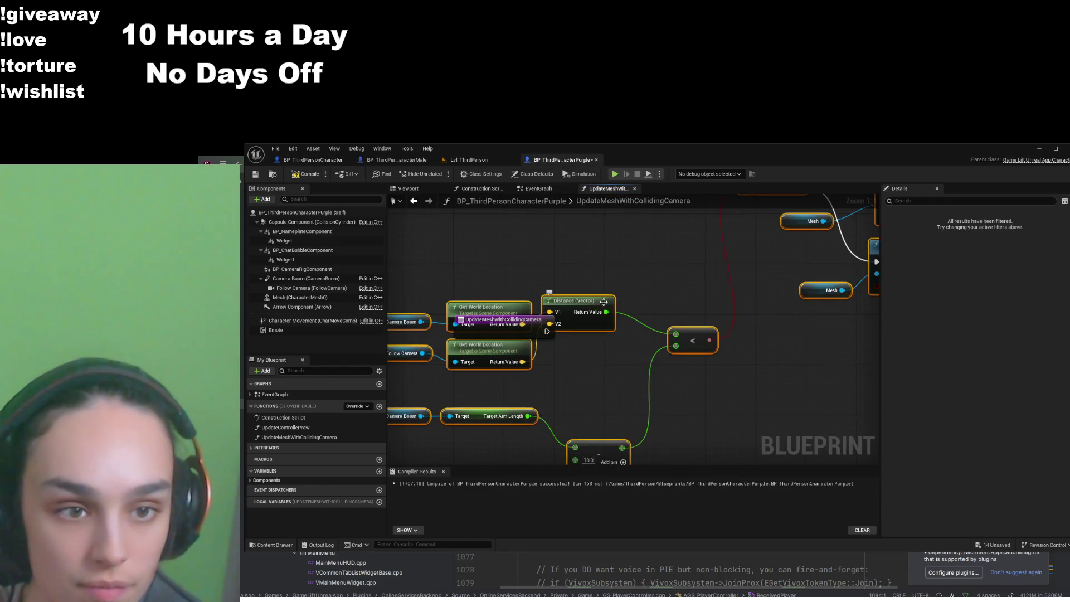
pyautogui.click(664, 314)
pyautogui.scroll(-3, 664, 314)
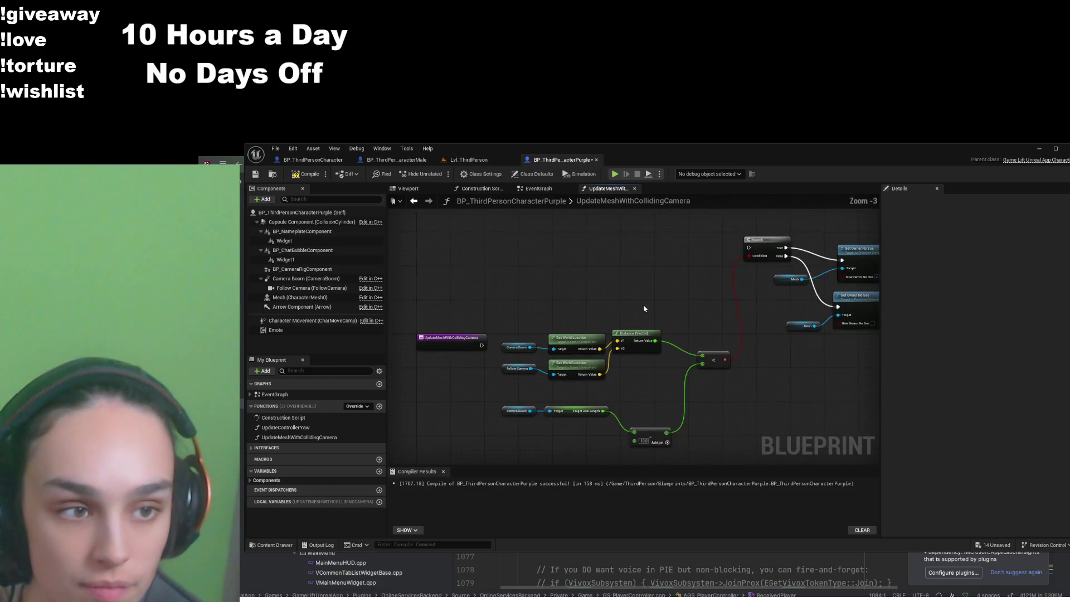
pyautogui.moveTo(457, 378); pyautogui.dragTo(726, 283)
pyautogui.click(306, 174)
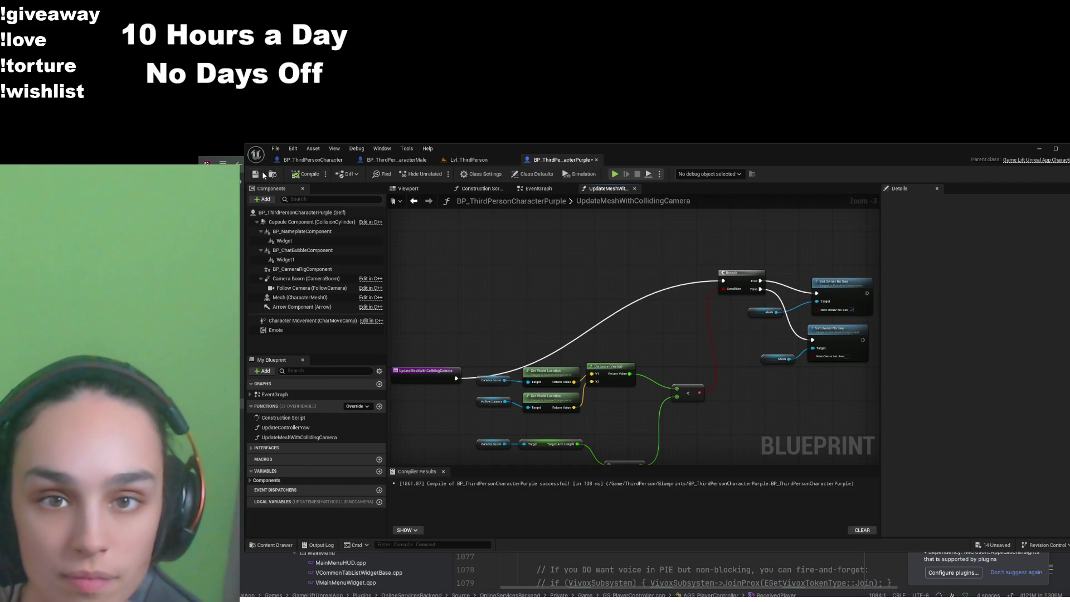
pyautogui.hotkey('ctrl', 's')
pyautogui.click(396, 160)
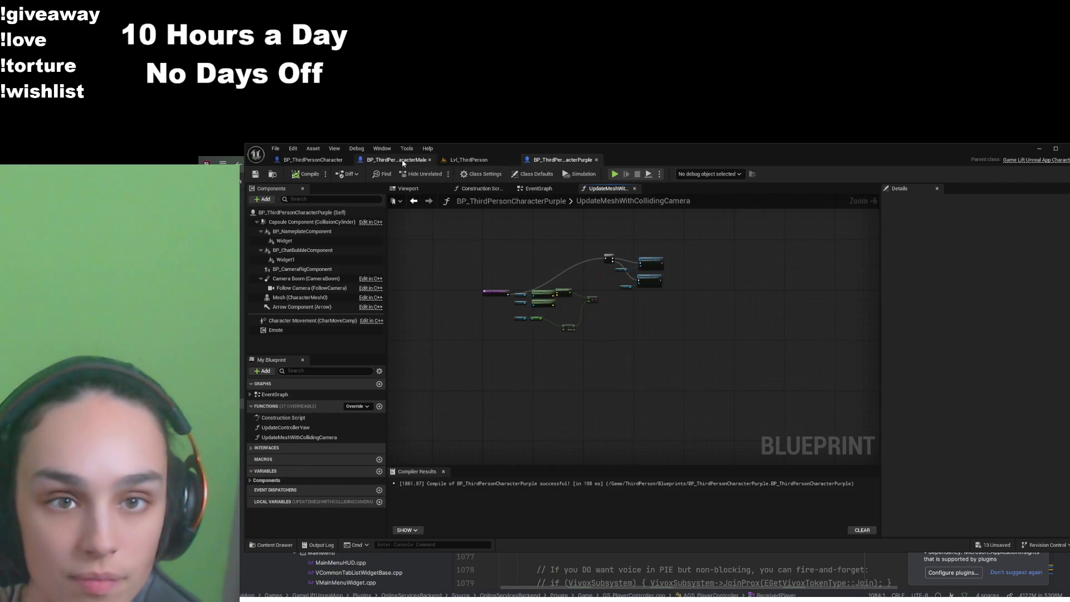
# Paste the Purple function's camera-collision nodes into the Male character's UpdateMeshWithCollidingCamera function
pyautogui.doubleClick(683, 287)
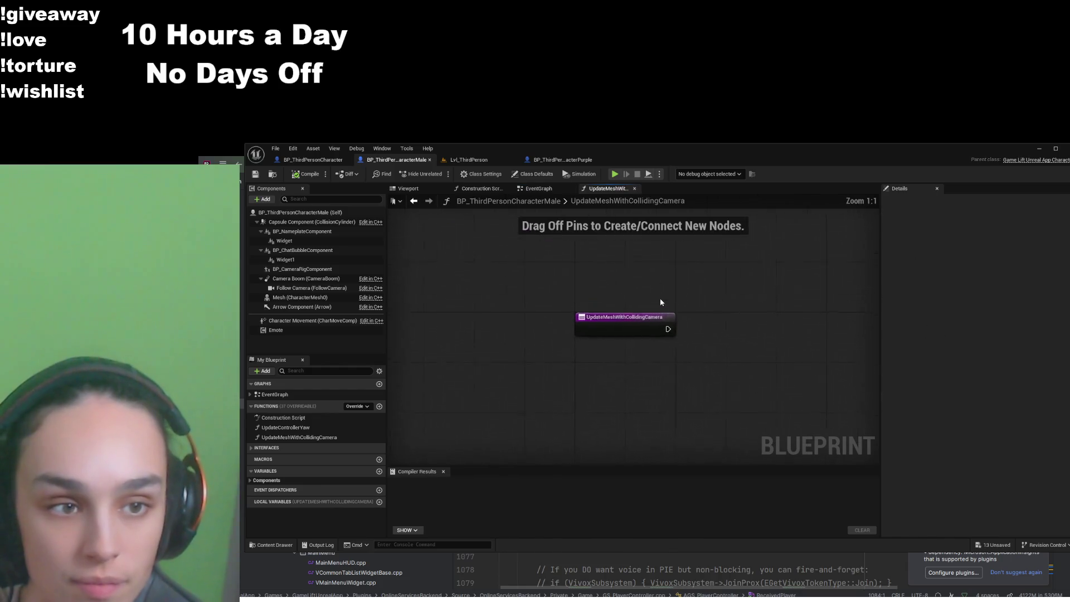
pyautogui.click(563, 160)
pyautogui.moveTo(705, 240); pyautogui.dragTo(429, 353)
pyautogui.click(366, 161)
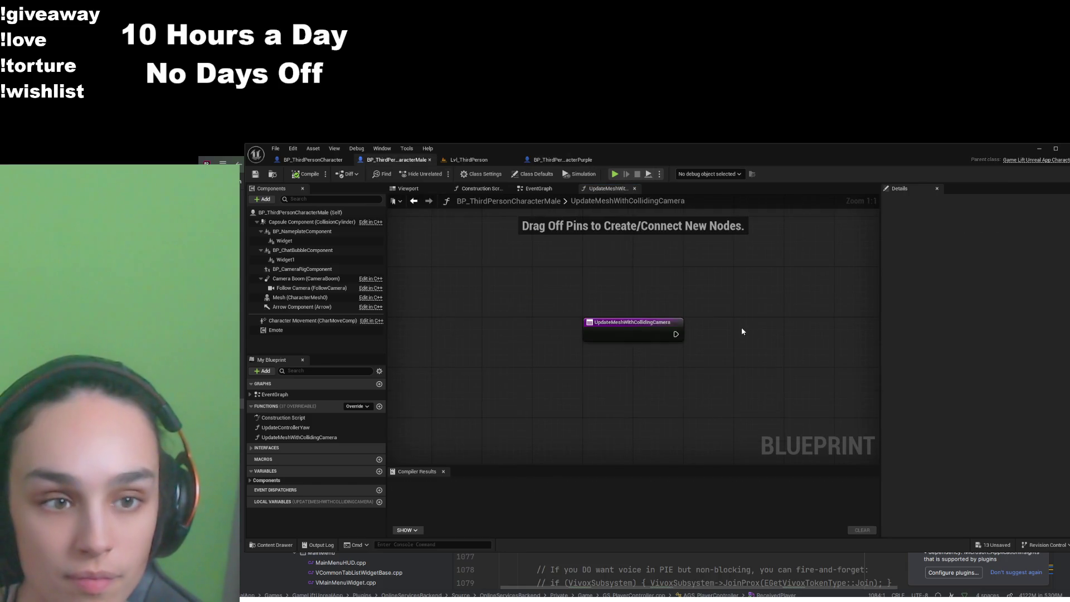
pyautogui.hotkey('ctrl', 'v')
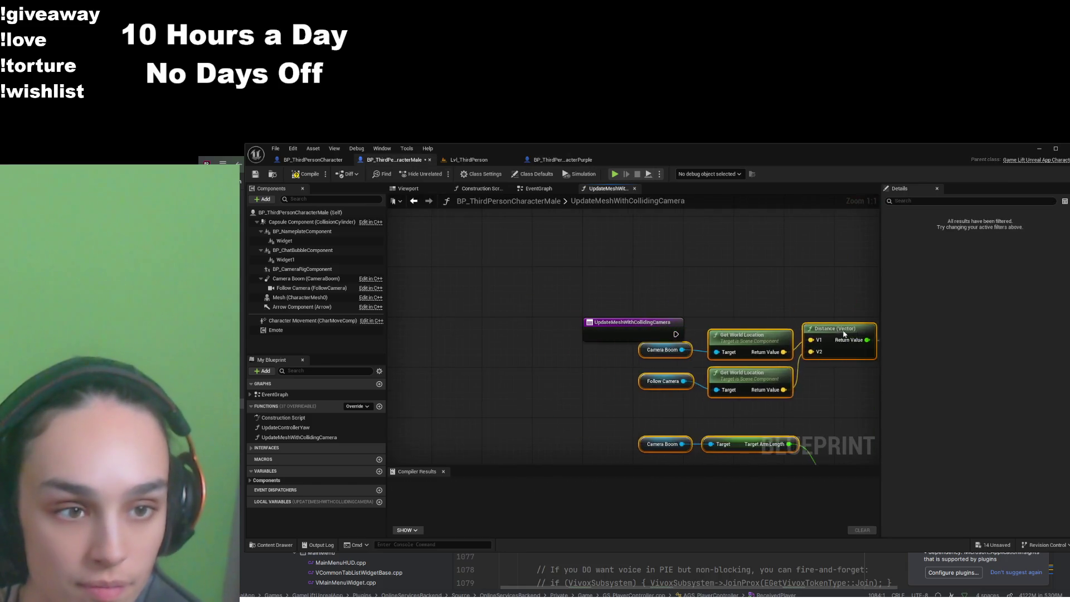
# Wire the function entry to the Branch node and compile the Male blueprint
pyautogui.click(784, 303)
pyautogui.scroll(-1, 784, 302)
pyautogui.moveTo(501, 404)
pyautogui.mouseDown()
pyautogui.moveTo(702, 361)
pyautogui.moveTo(780, 306)
pyautogui.mouseUp()
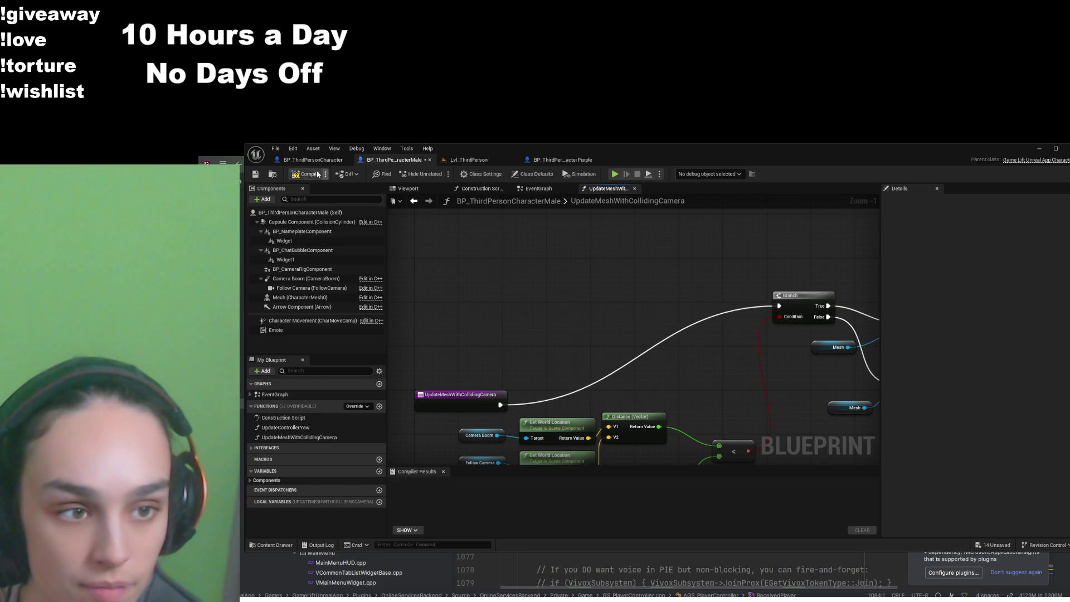
pyautogui.click(308, 178)
# Check the Purple blueprint and Lvl_ThirdPerson tabs, then return to the Male blueprint's EventGraph
pyautogui.click(553, 161)
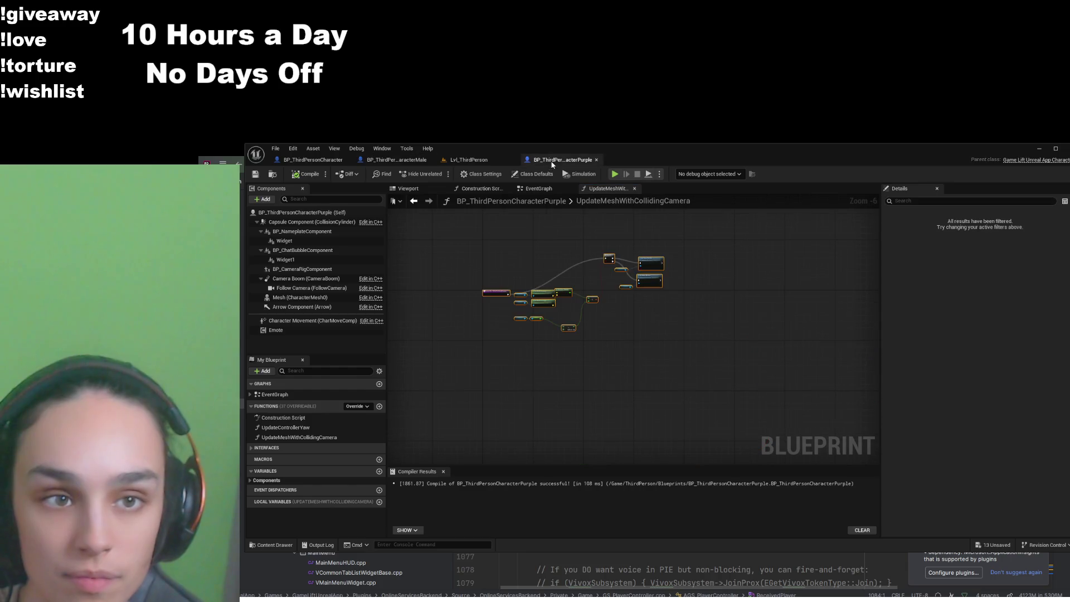
pyautogui.click(469, 160)
pyautogui.click(396, 160)
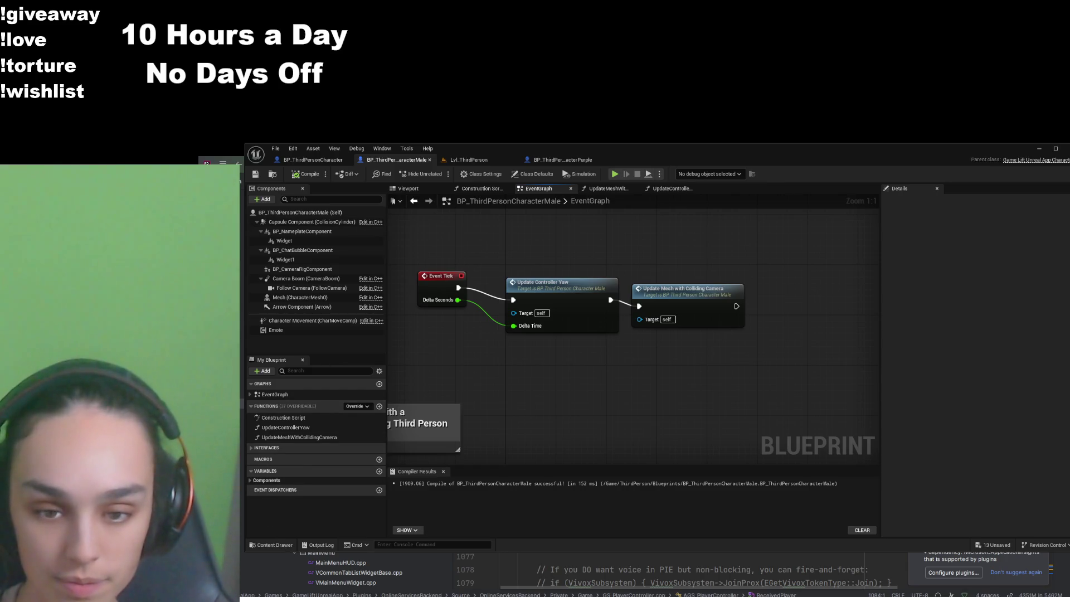
pyautogui.click(273, 546)
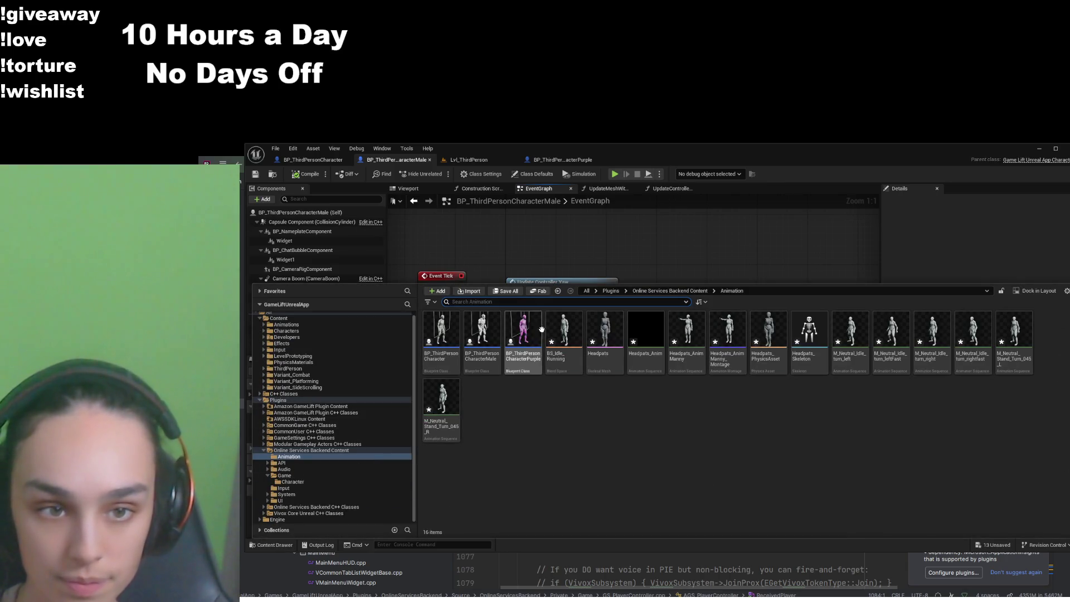
# Filter Content by 'thi' and select the three BP_ThirdPersonCharacter blueprints to copy
pyautogui.scroll(1, 335, 379)
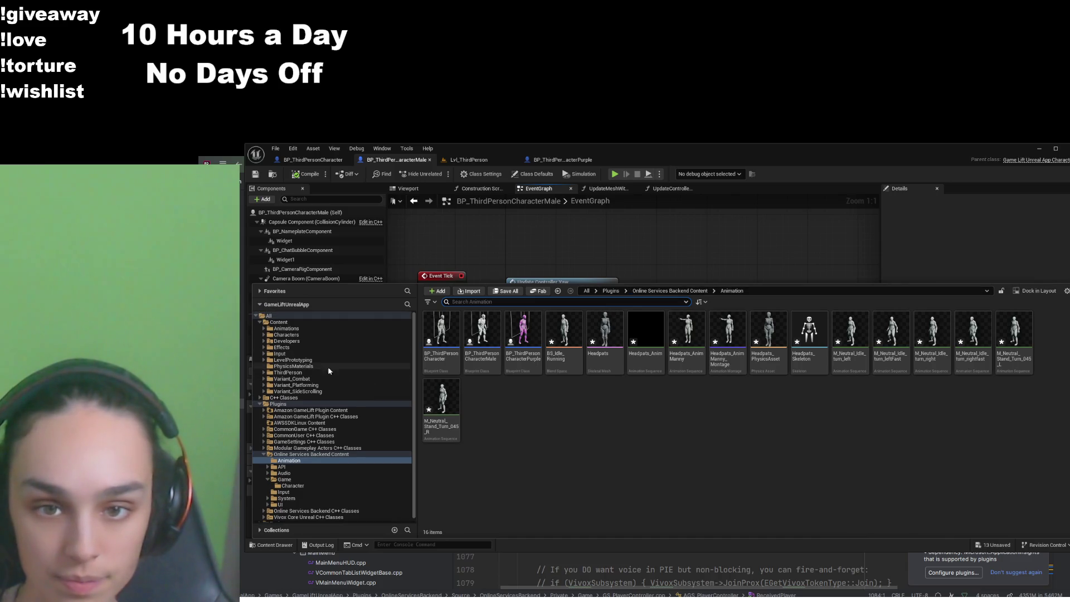
pyautogui.click(298, 329)
pyautogui.click(279, 322)
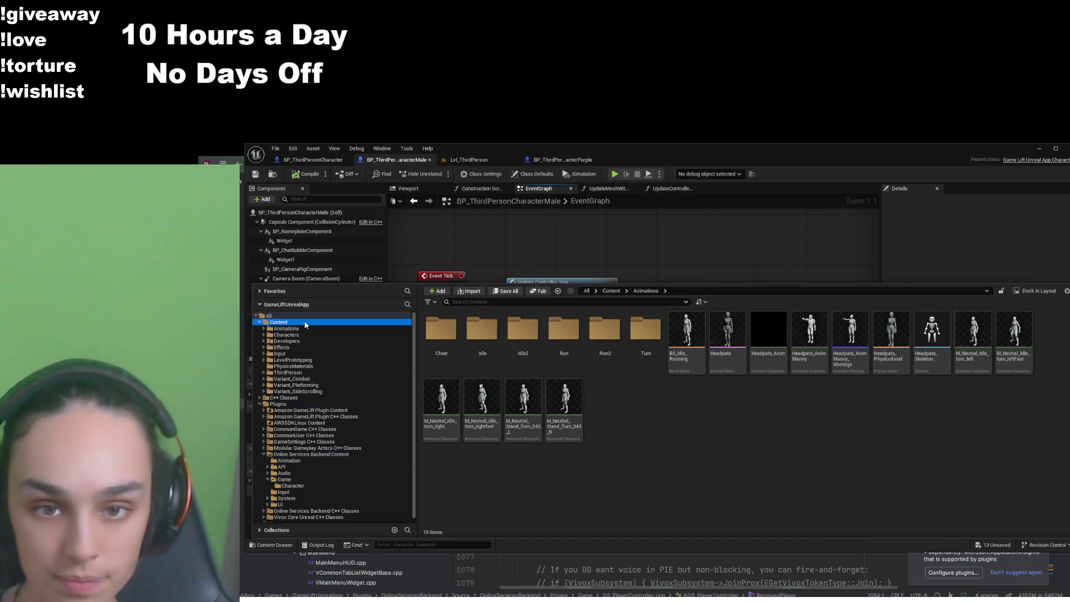
pyautogui.click(458, 302)
pyautogui.write('thi')
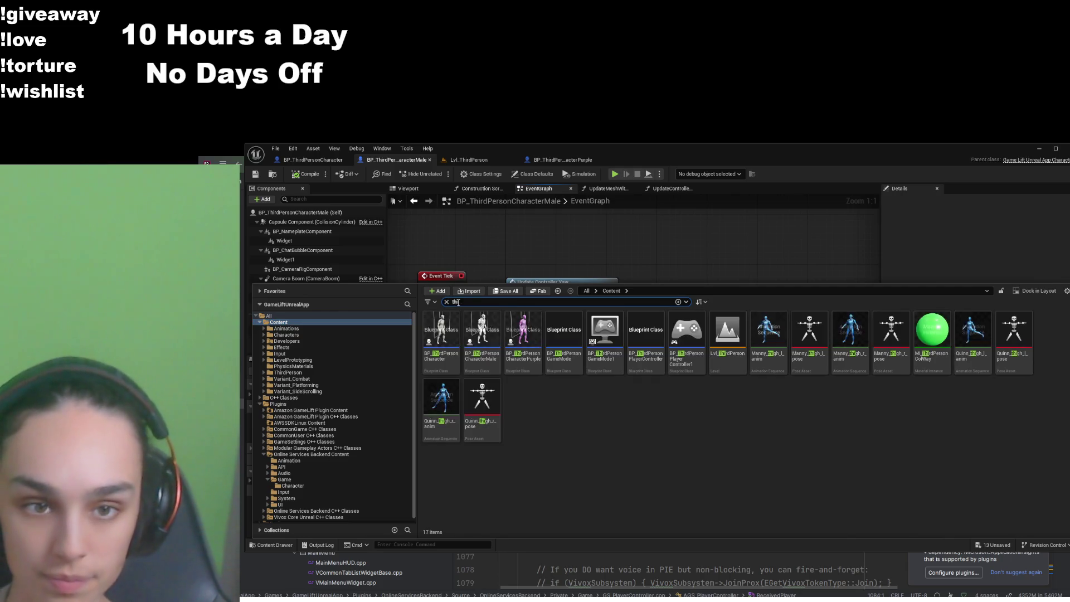
pyautogui.click(523, 335)
pyautogui.keyDown('shift'); pyautogui.click(450, 342); pyautogui.keyUp('shift')
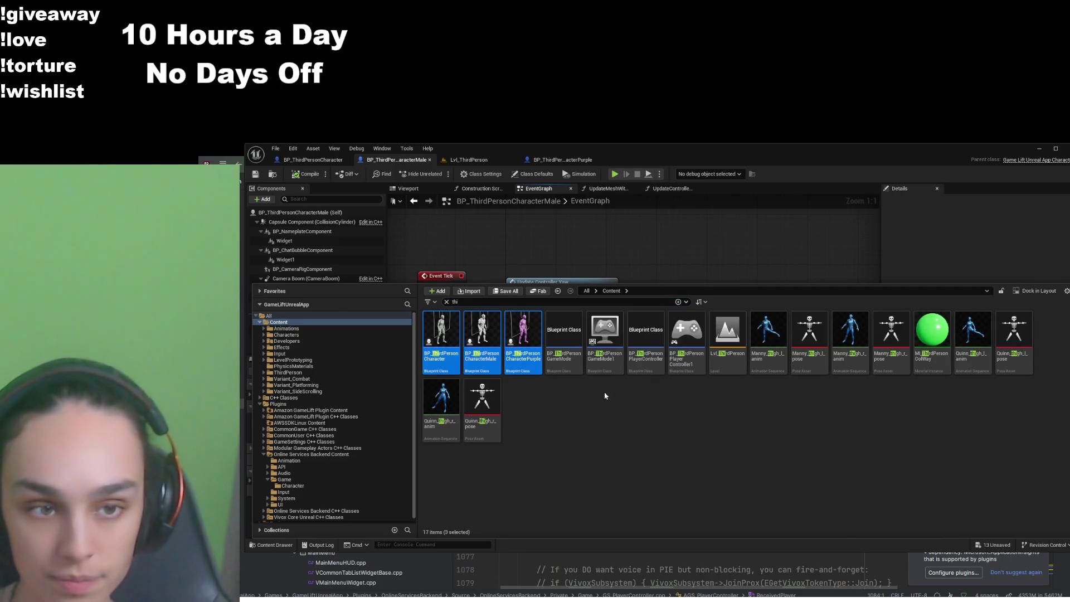
# Paste the three blueprints into Online Services Backend Content > Animation, then return to the level editor
pyautogui.click(293, 486)
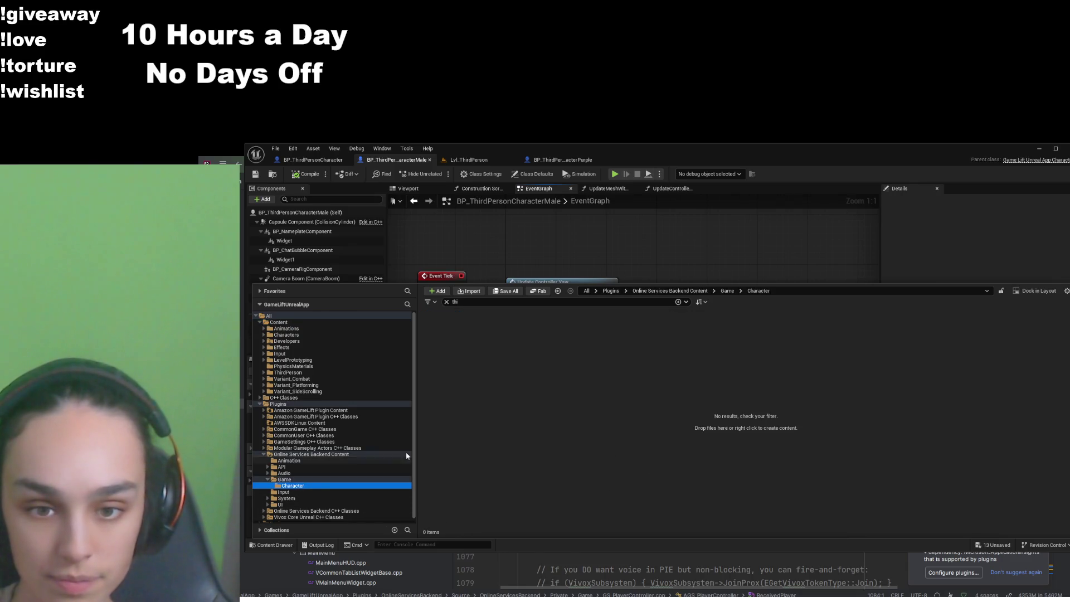
pyautogui.click(446, 301)
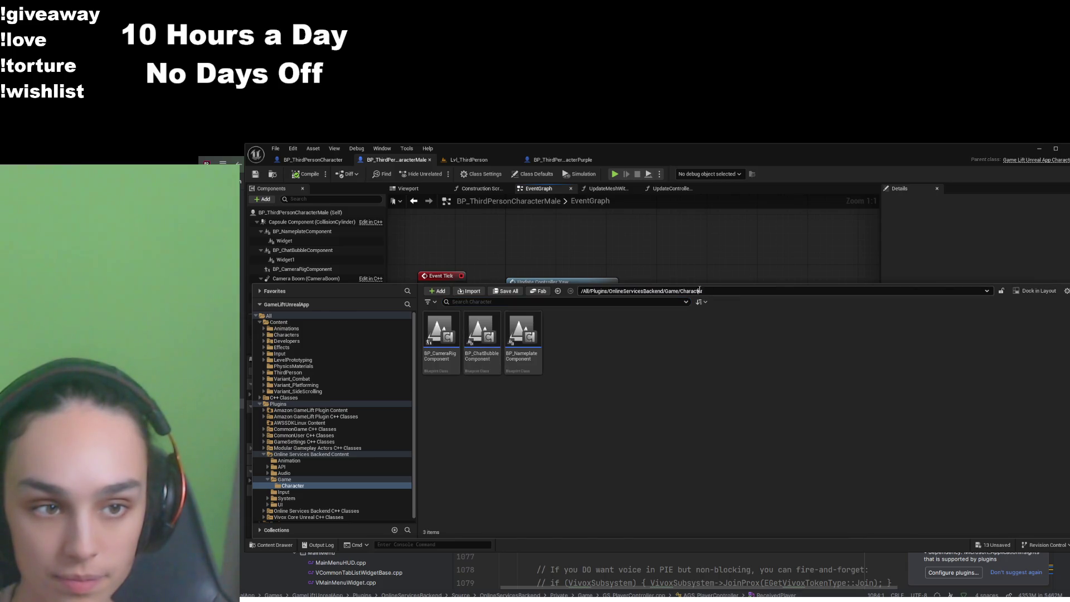
pyautogui.click(671, 291)
pyautogui.doubleClick(441, 330)
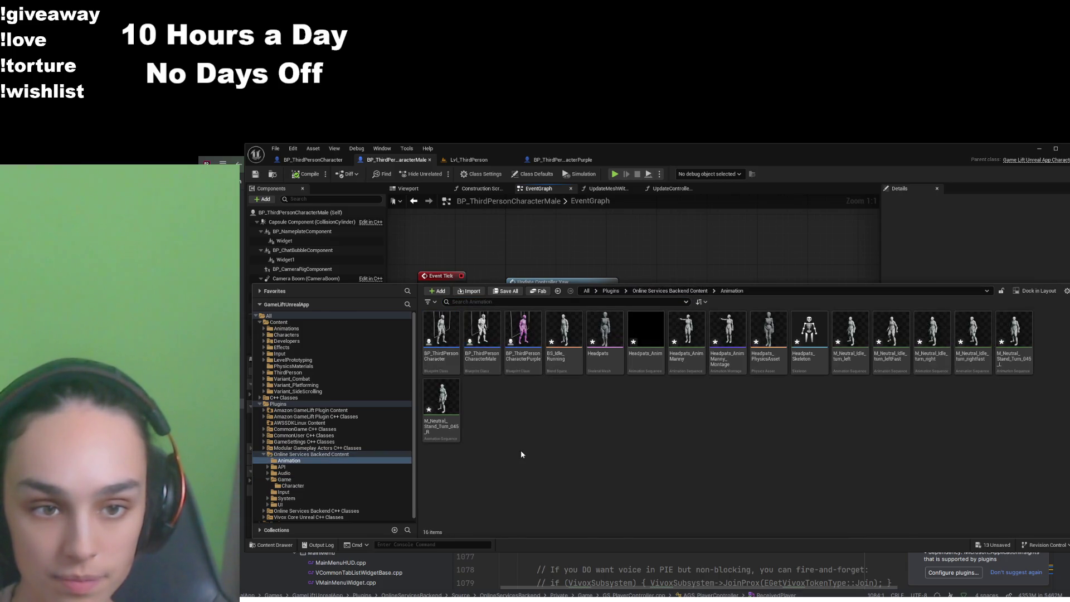
pyautogui.hotkey('ctrl', 'v')
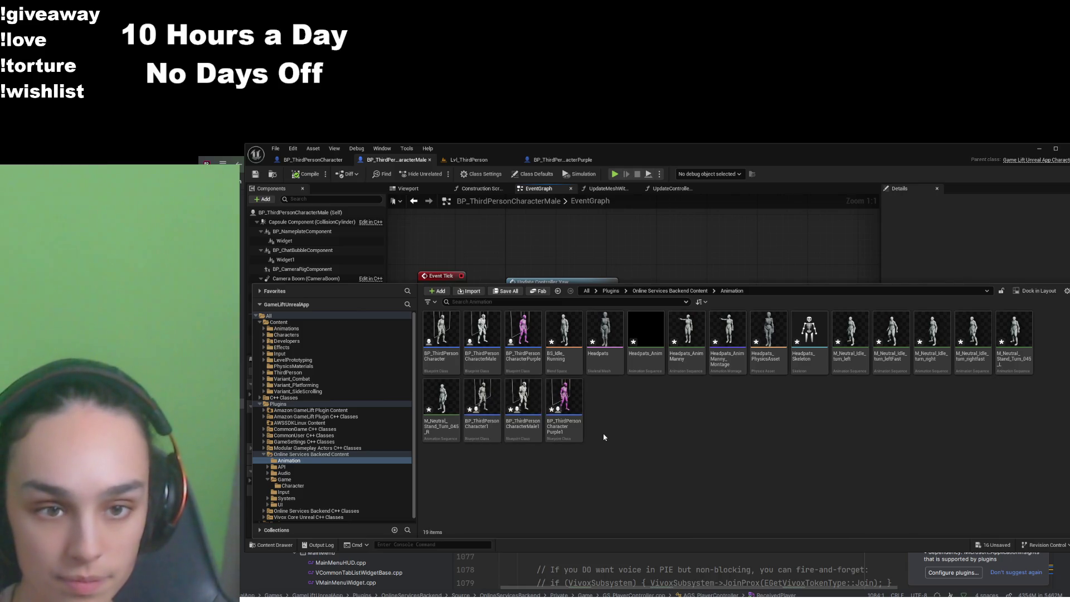
pyautogui.click(534, 334)
pyautogui.keyDown('ctrl'); pyautogui.click(441, 334); pyautogui.keyUp('ctrl')
pyautogui.keyDown('ctrl'); pyautogui.click(482, 334); pyautogui.keyUp('ctrl')
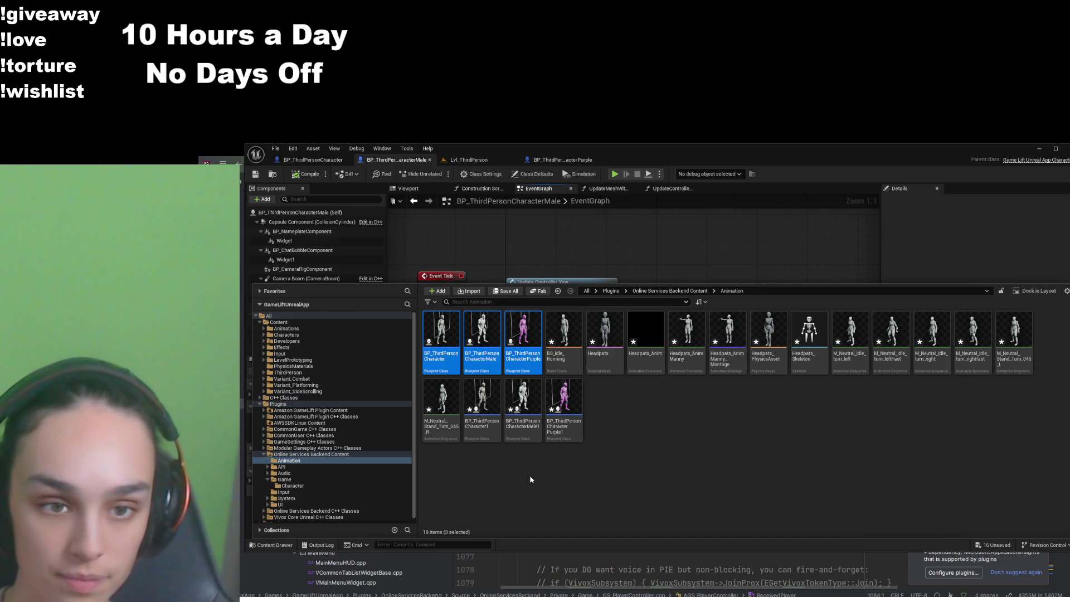
pyautogui.hotkey('alt', 'Tab')
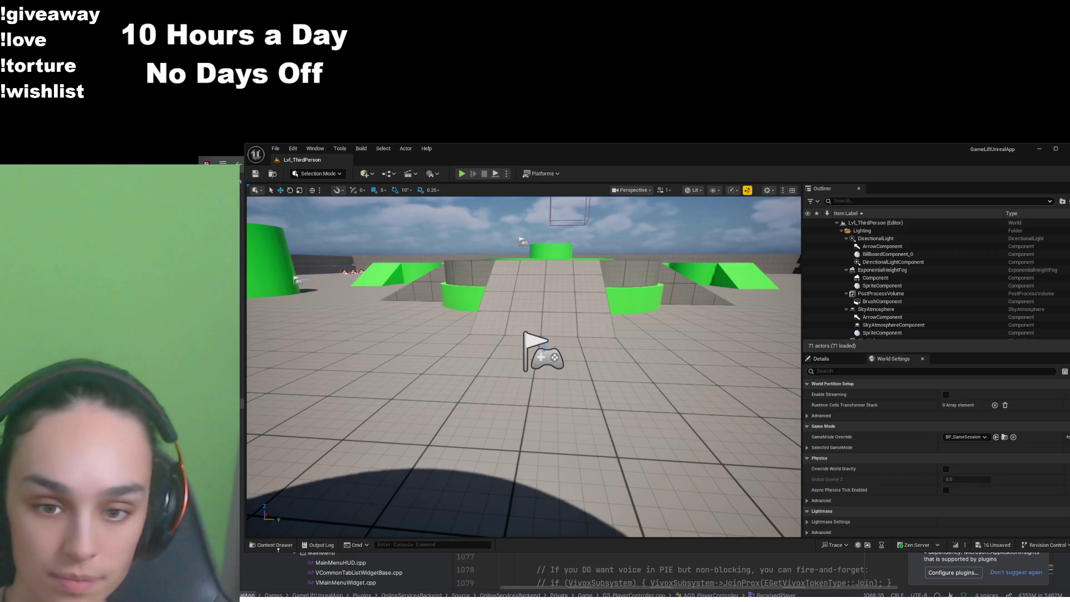
# Browse the top-level Content folder, briefly filtering by 'thi', and select the Animations folder
pyautogui.click(274, 546)
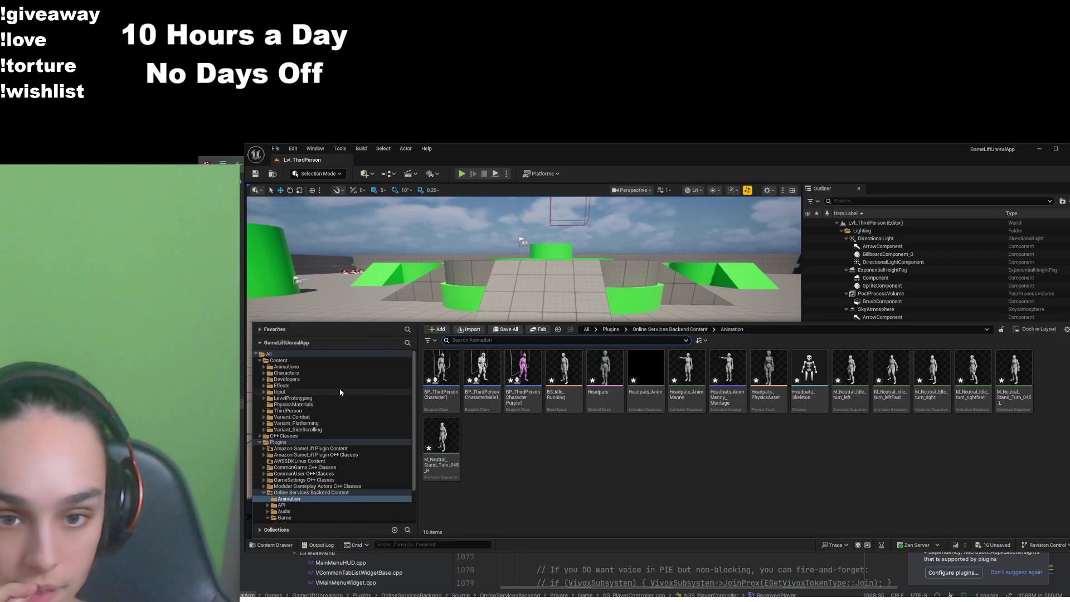
pyautogui.click(312, 360)
pyautogui.click(453, 341)
pyautogui.write('thi')
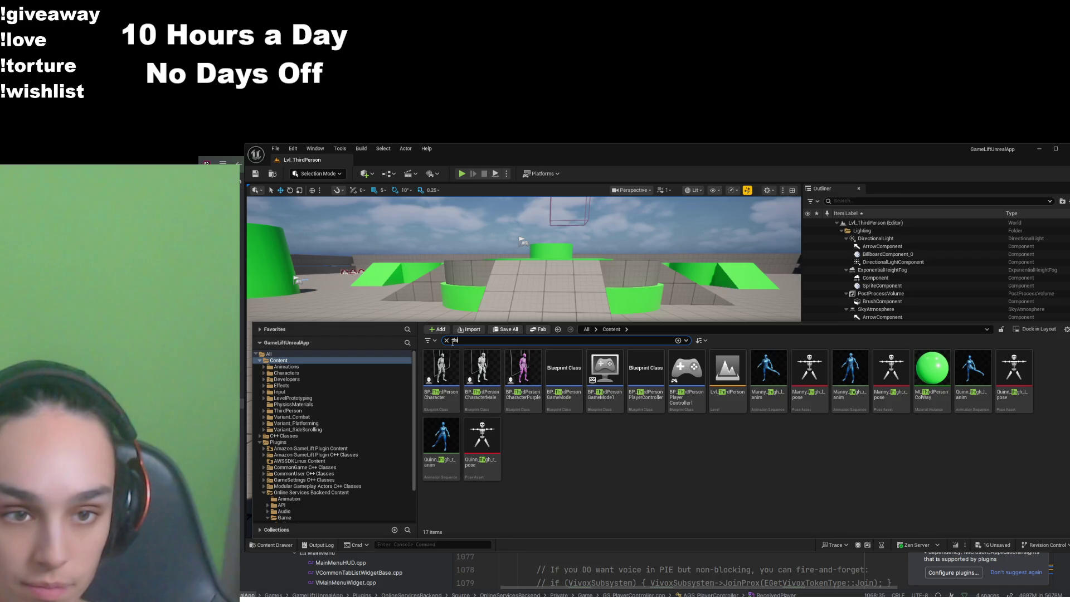
pyautogui.click(447, 340)
pyautogui.click(455, 390)
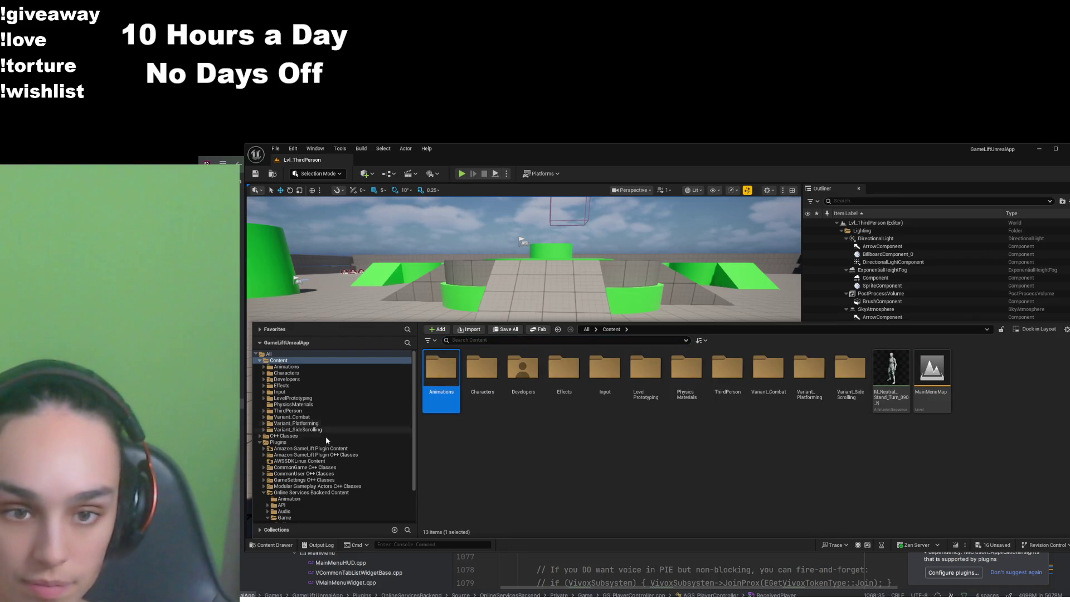
pyautogui.scroll(-3, 298, 463)
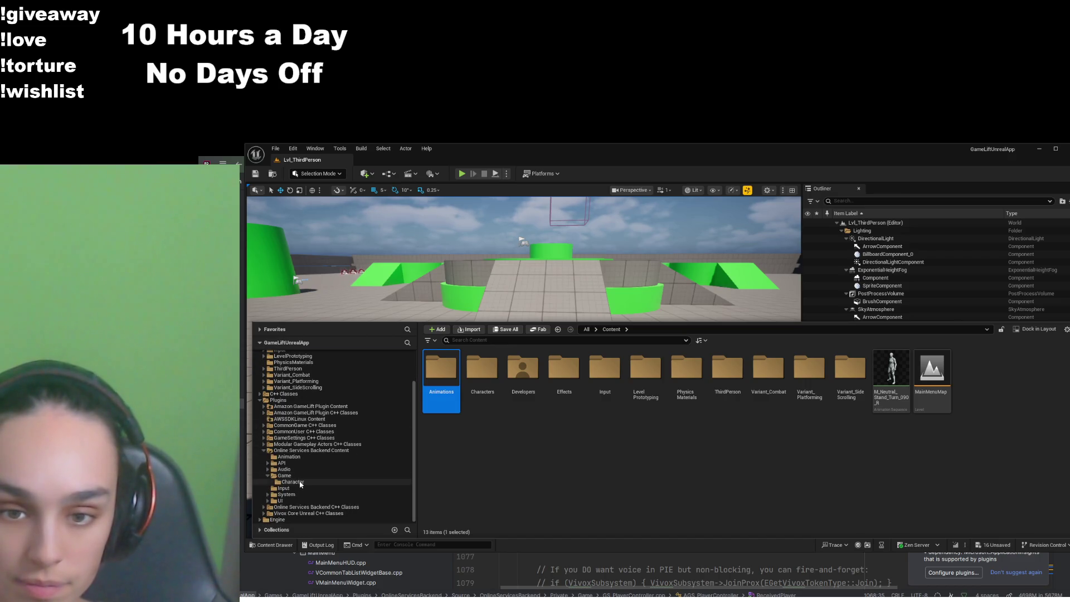
# Glance at the plugin's Animation folder, then open the project's Animations > Cheer folder
pyautogui.click(289, 457)
pyautogui.click(502, 475)
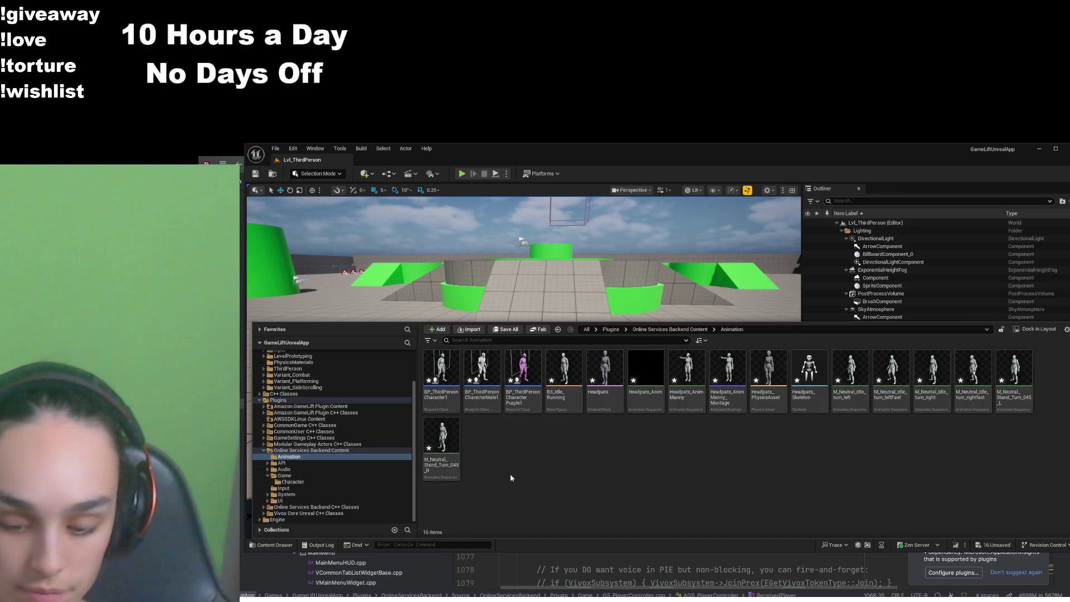
pyautogui.scroll(3, 335, 424)
pyautogui.click(287, 367)
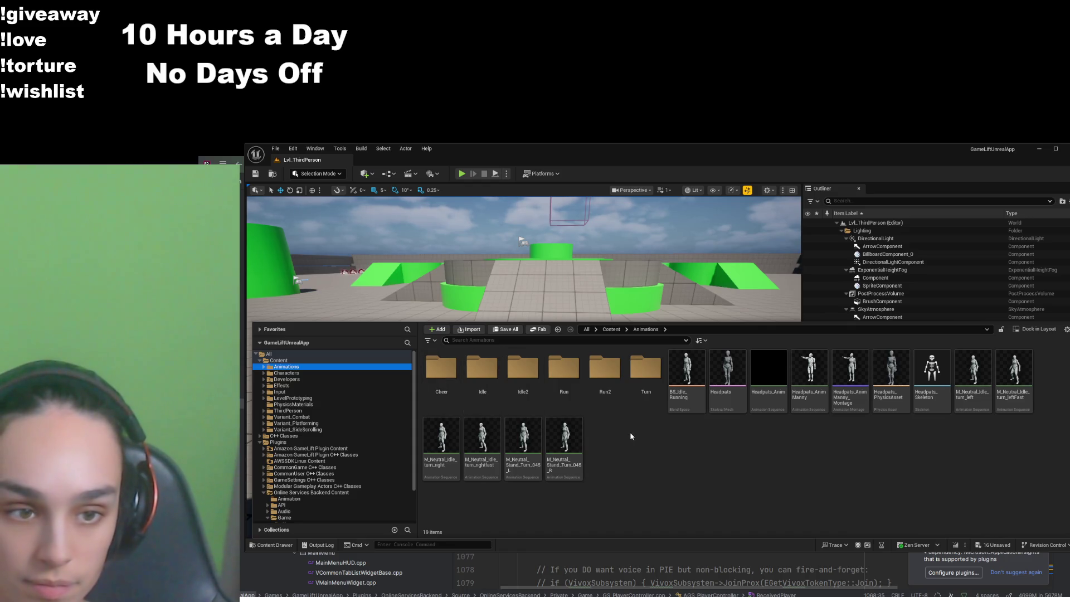
pyautogui.click(703, 342)
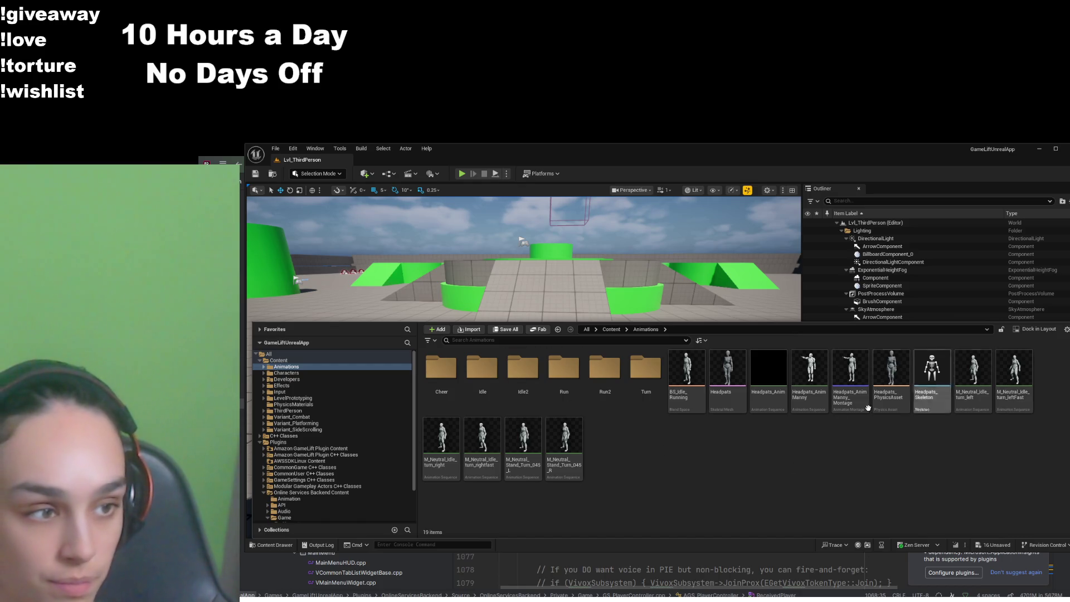
pyautogui.doubleClick(443, 373)
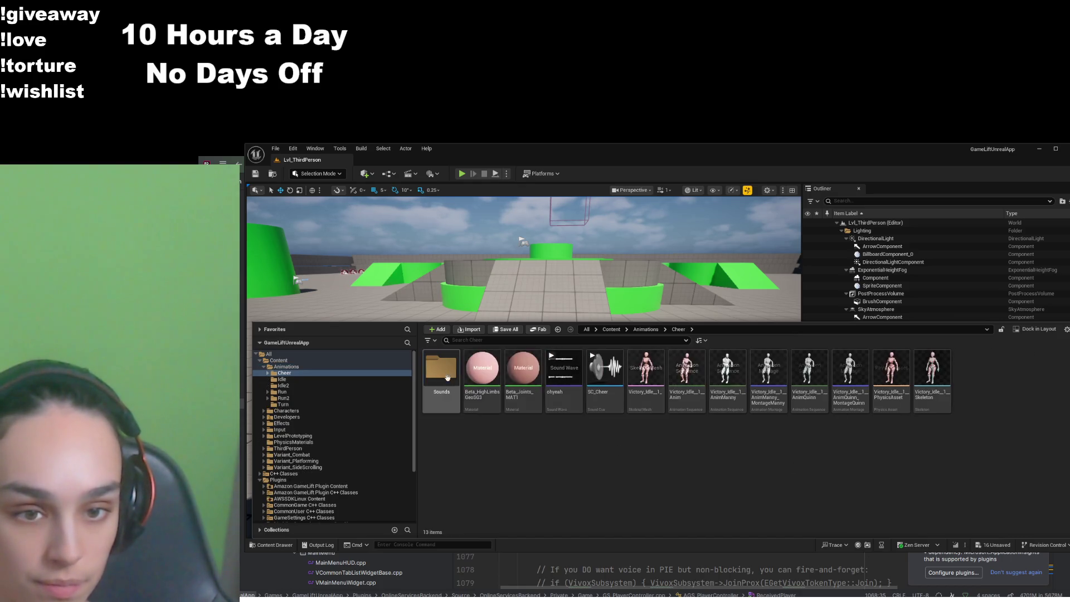
# Review the six subfolders in Content > Animations (Cheer, Idle, Idle2, Run, Run2, Turn), then reopen Cheer
pyautogui.click(647, 330)
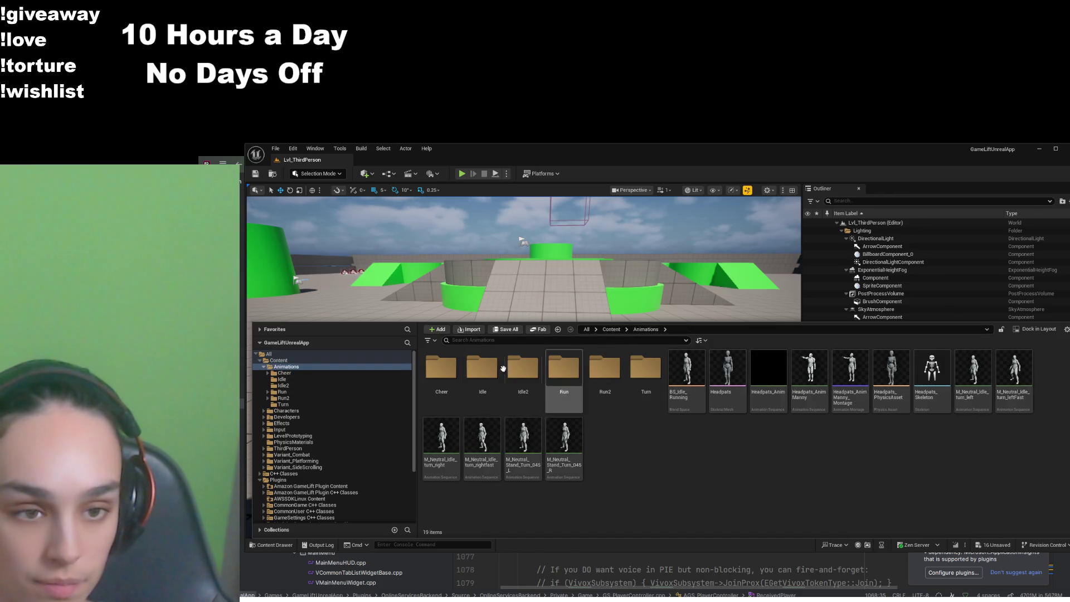
pyautogui.click(446, 365)
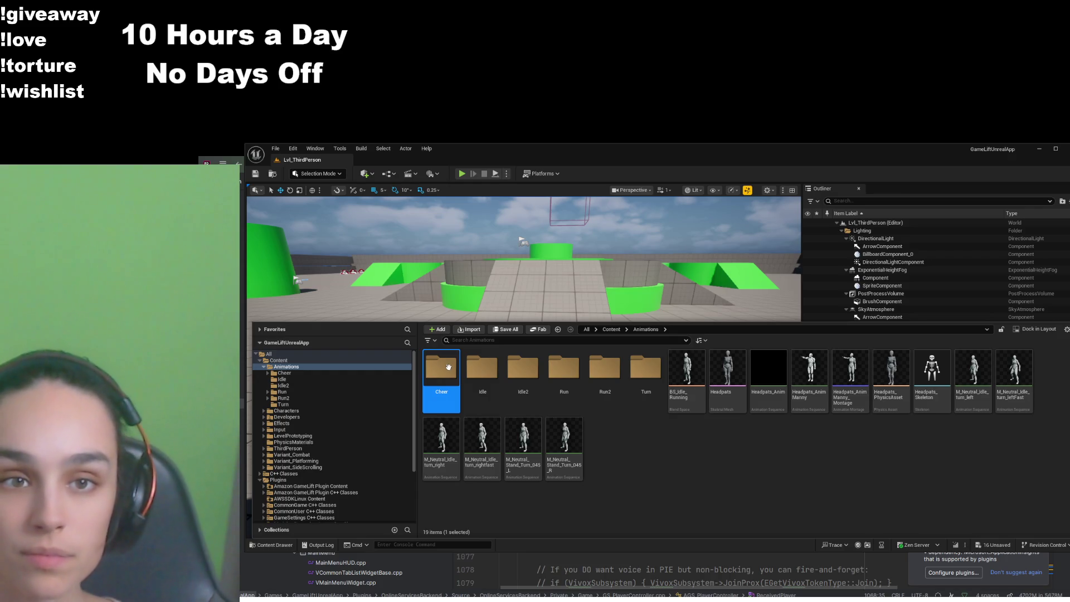
pyautogui.keyDown('shift'); pyautogui.click(634, 366); pyautogui.keyUp('shift')
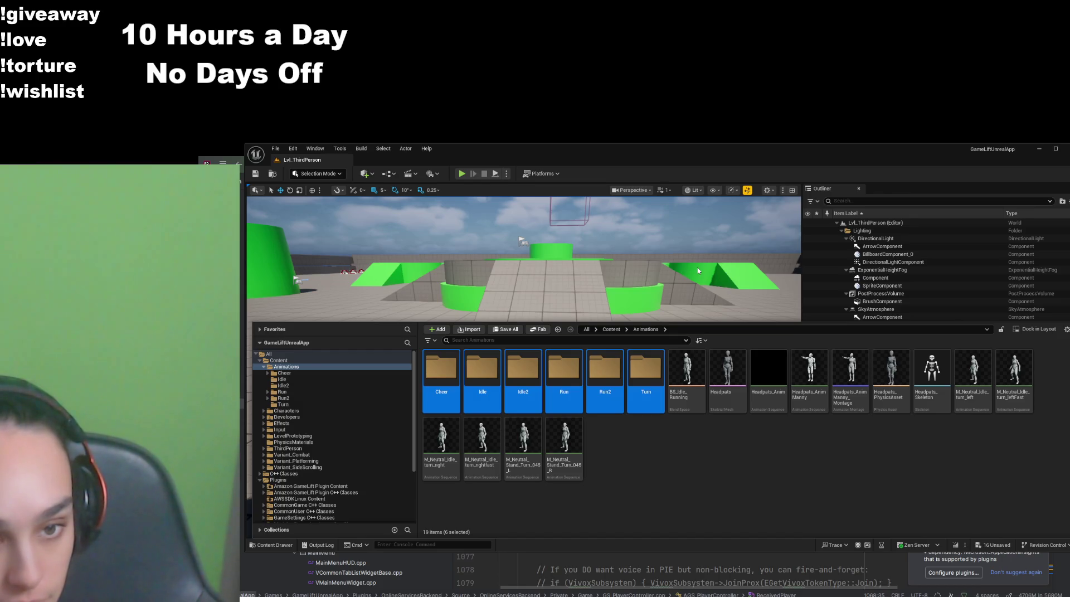
pyautogui.click(635, 480)
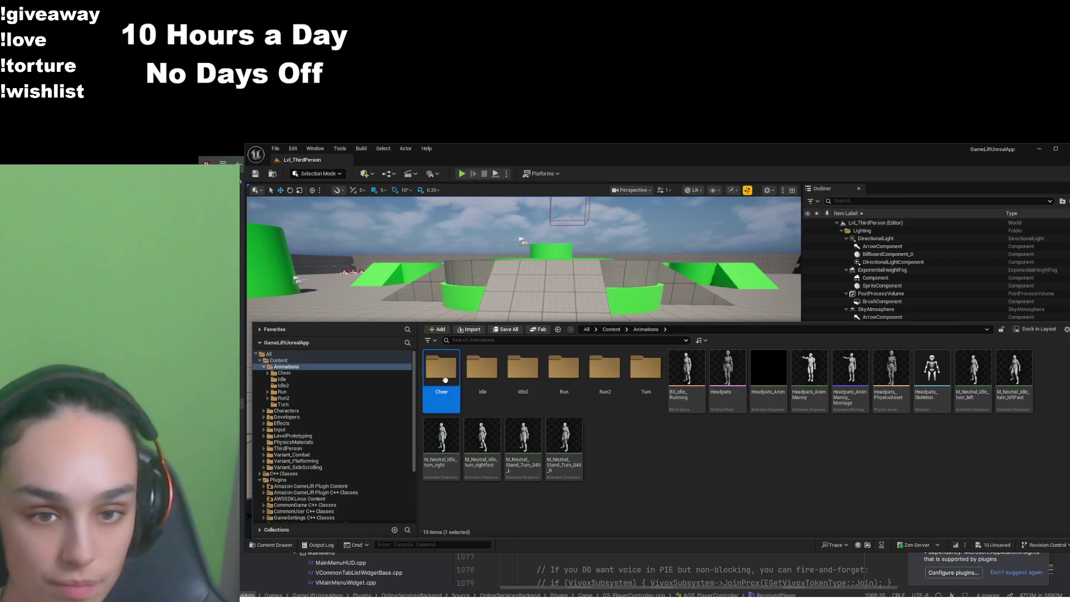
pyautogui.doubleClick(441, 369)
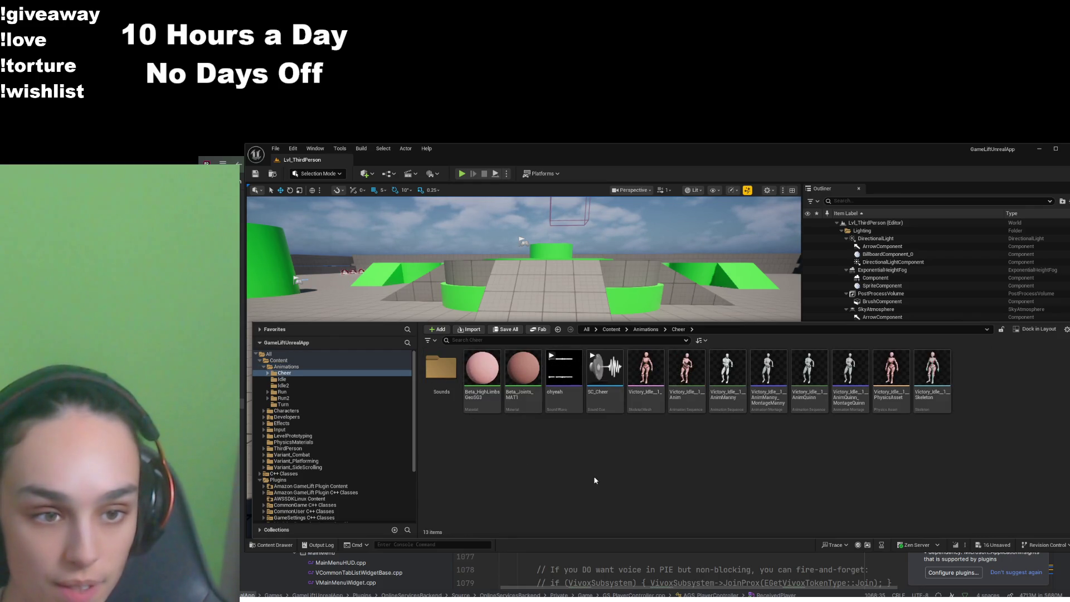
# Open the Victory_Idle_1 skeletal mesh and the Victory_Idle_1_Anim animation for preview
pyautogui.click(657, 397)
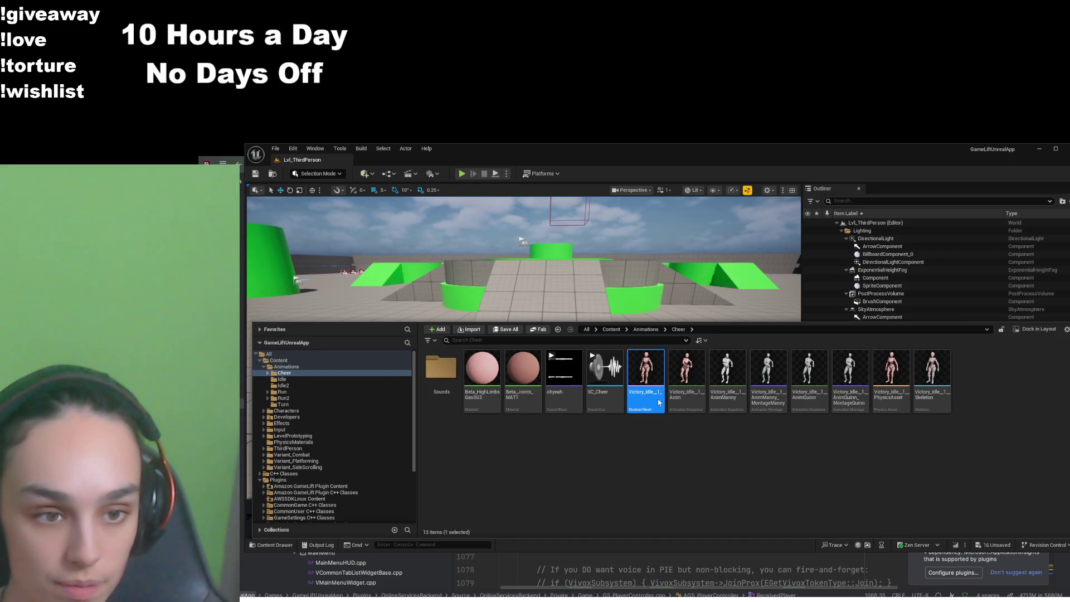
pyautogui.doubleClick(657, 399)
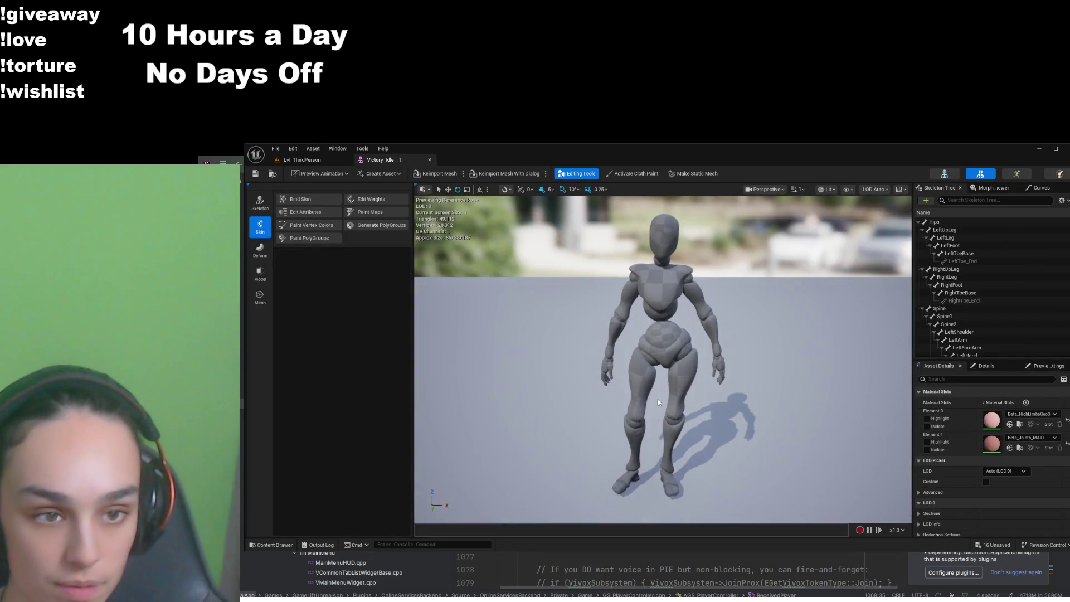
pyautogui.click(274, 544)
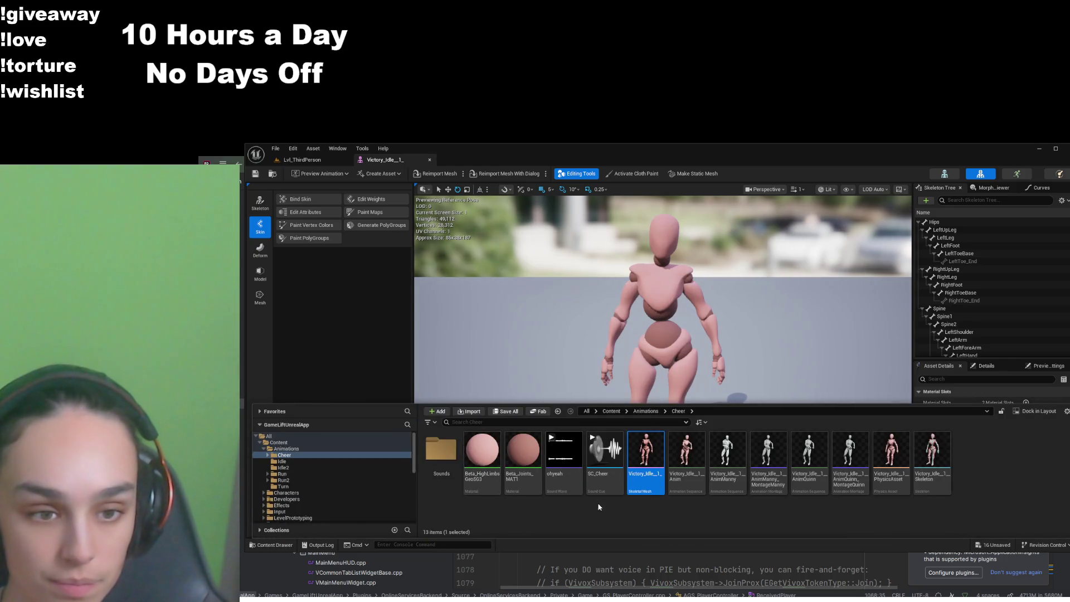
pyautogui.click(693, 483)
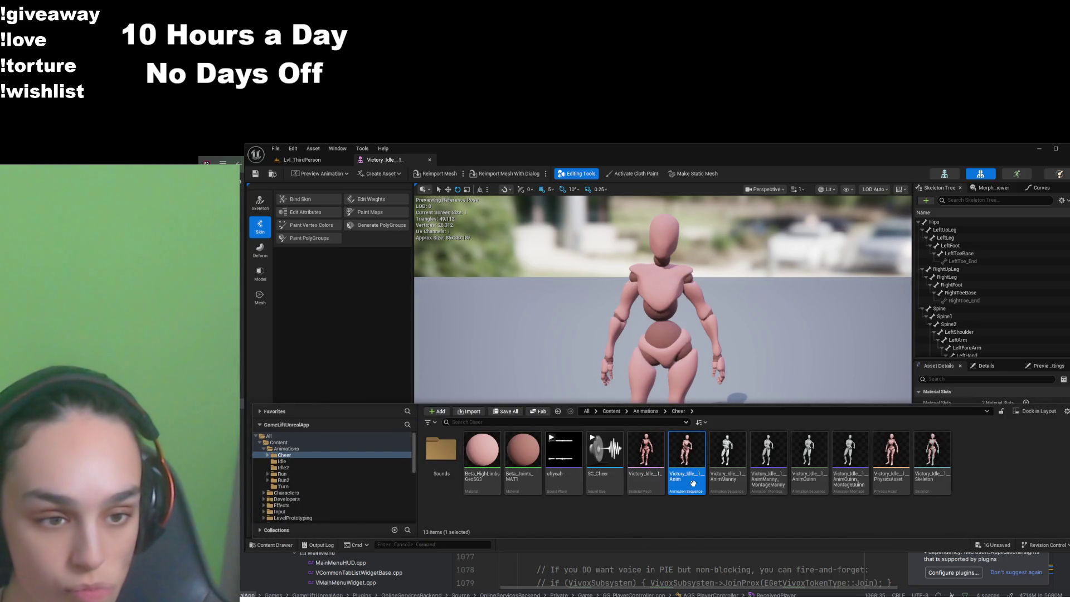
pyautogui.doubleClick(695, 487)
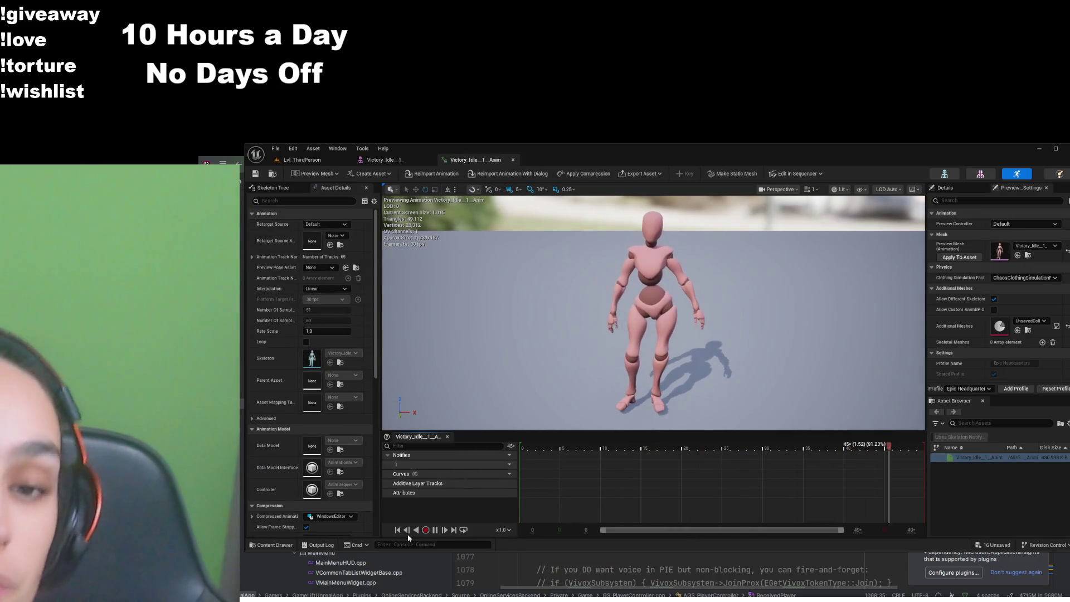
# Open Victory_Idle_1_AnimQuinn from the Cheer folder, then return to the Lvl_ThirdPerson level
pyautogui.click(275, 545)
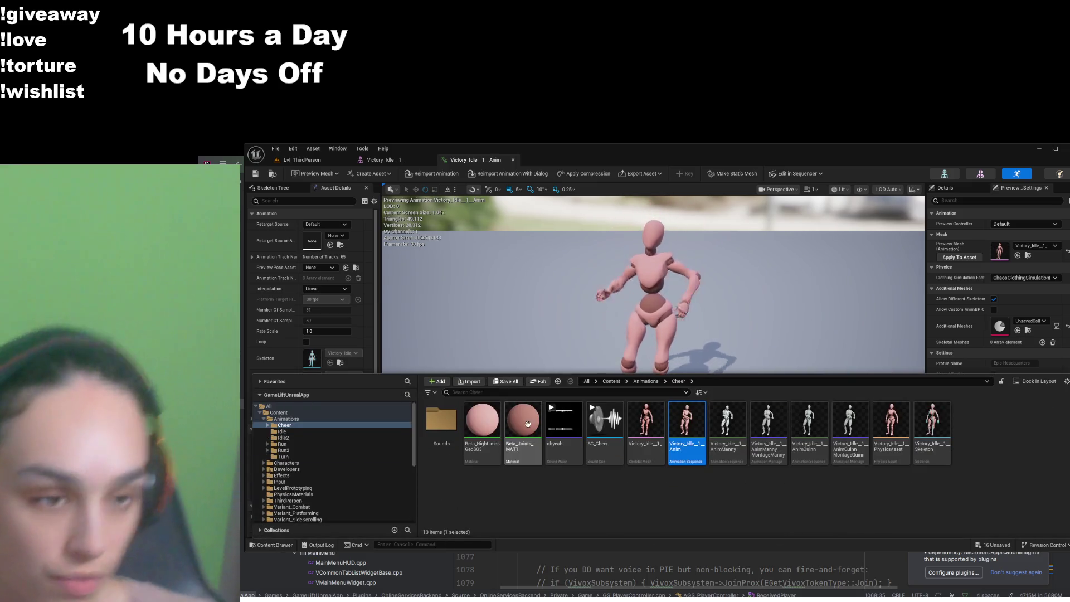
pyautogui.click(646, 381)
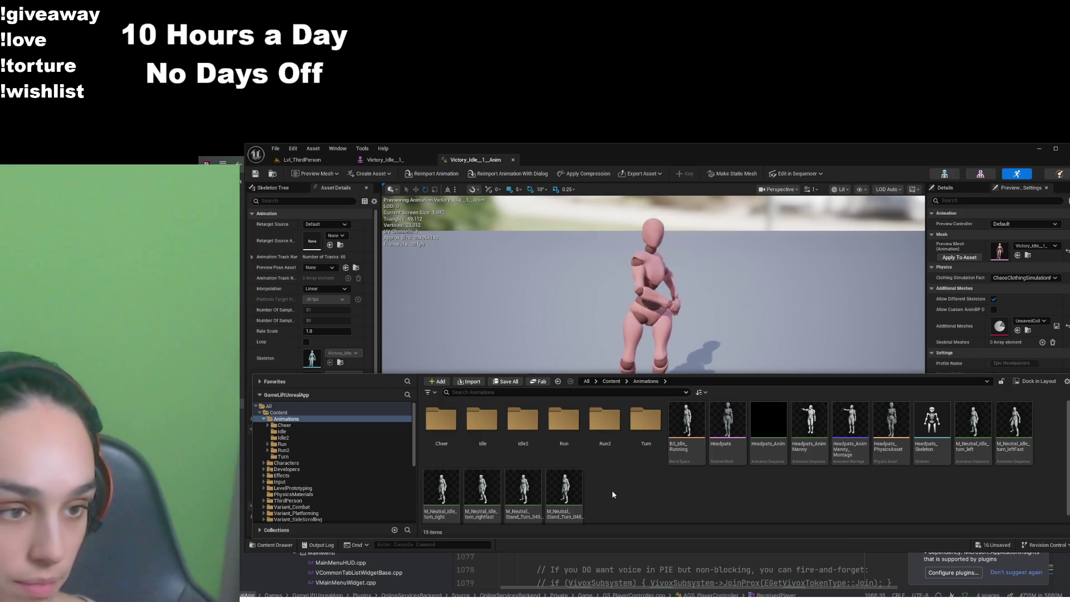
pyautogui.scroll(-1, 615, 495)
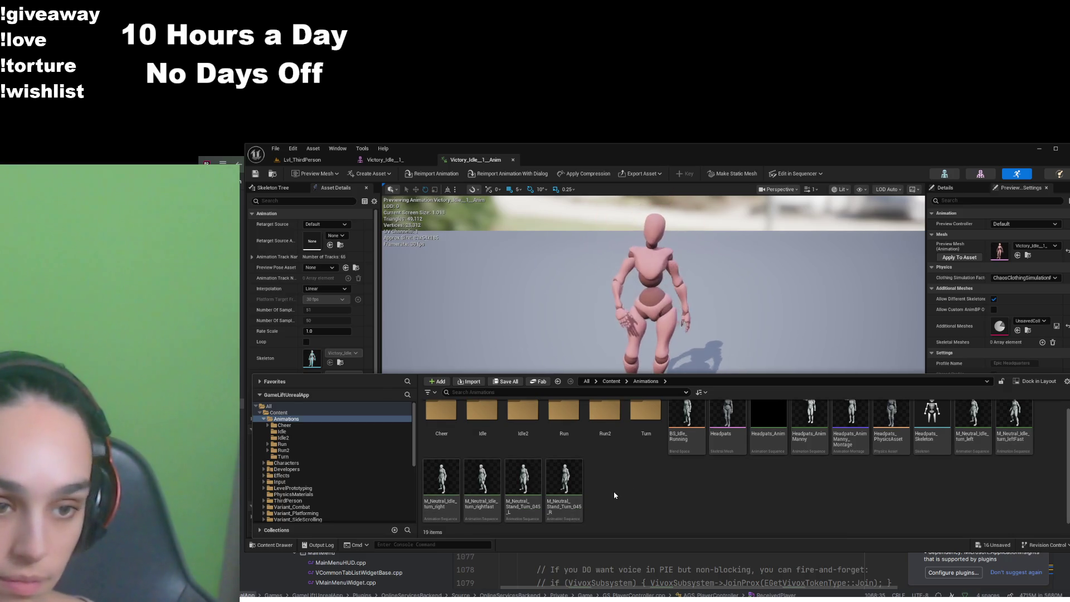
pyautogui.scroll(1, 535, 480)
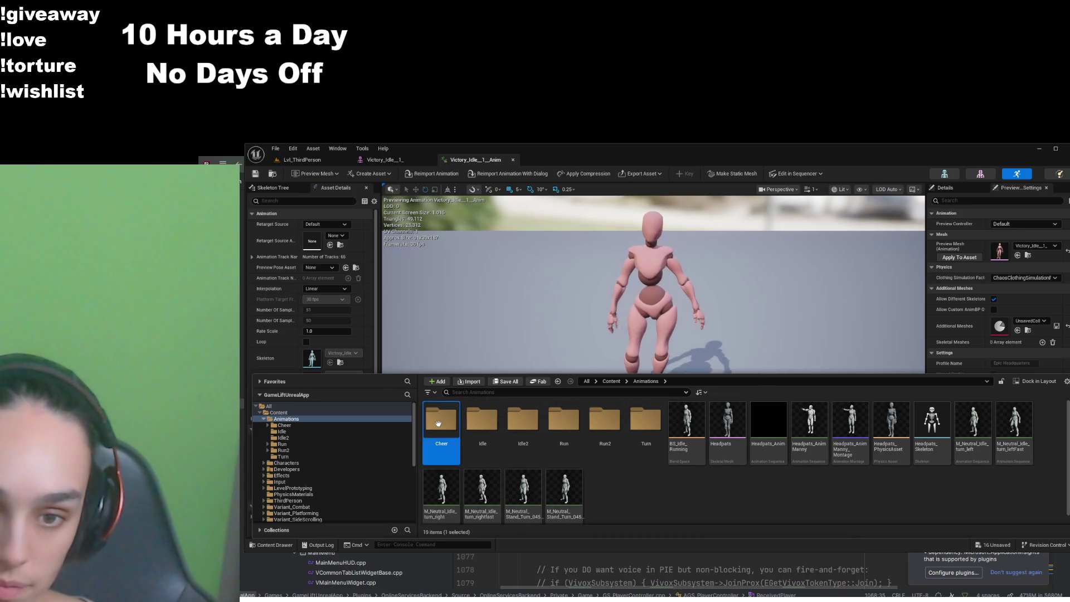
pyautogui.doubleClick(446, 434)
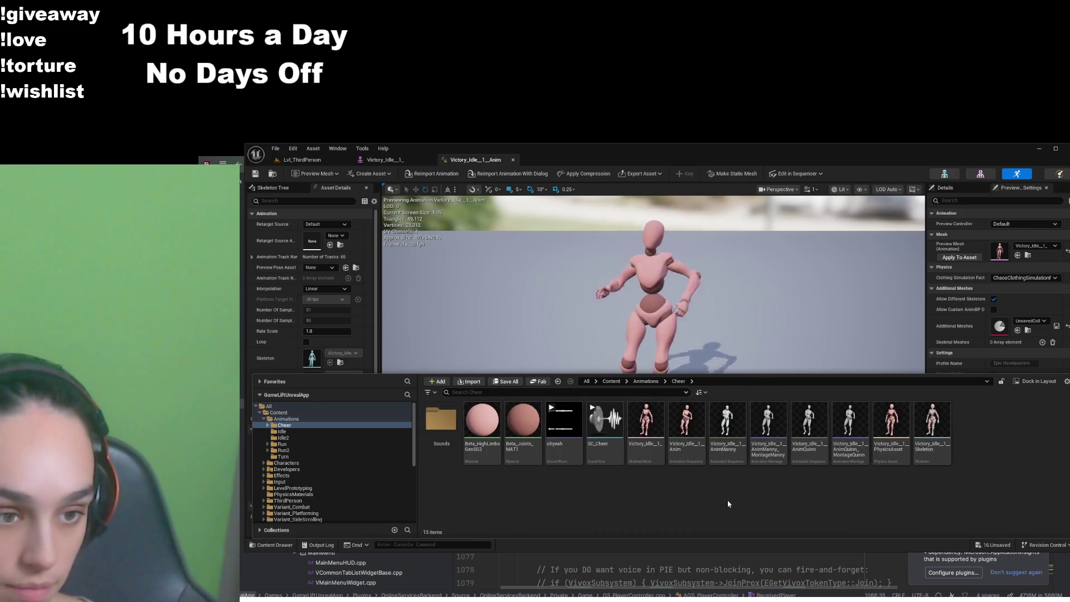
pyautogui.click(805, 451)
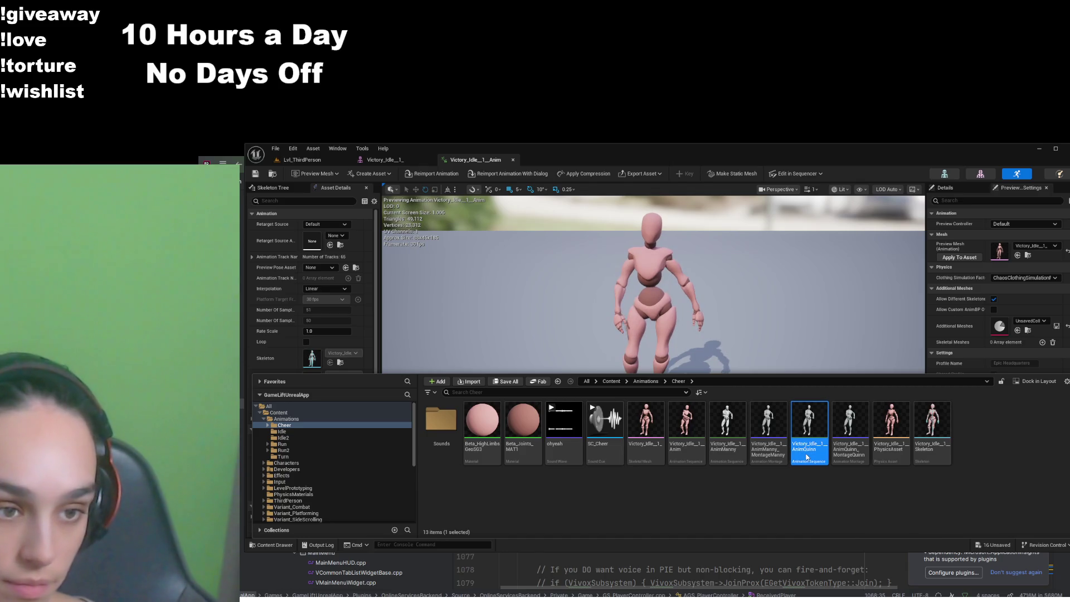
pyautogui.doubleClick(807, 454)
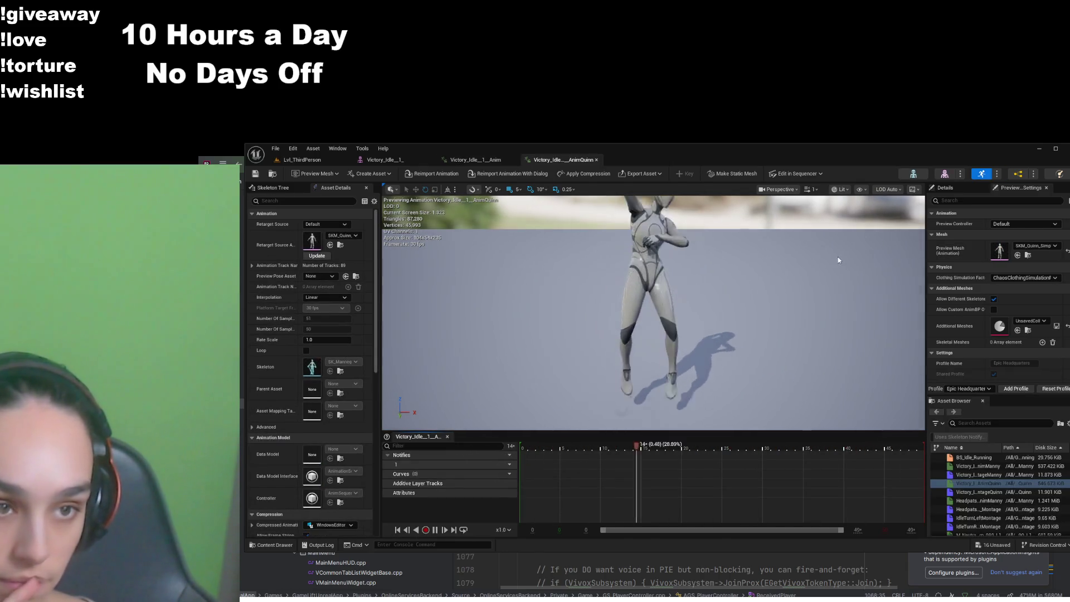
pyautogui.click(278, 545)
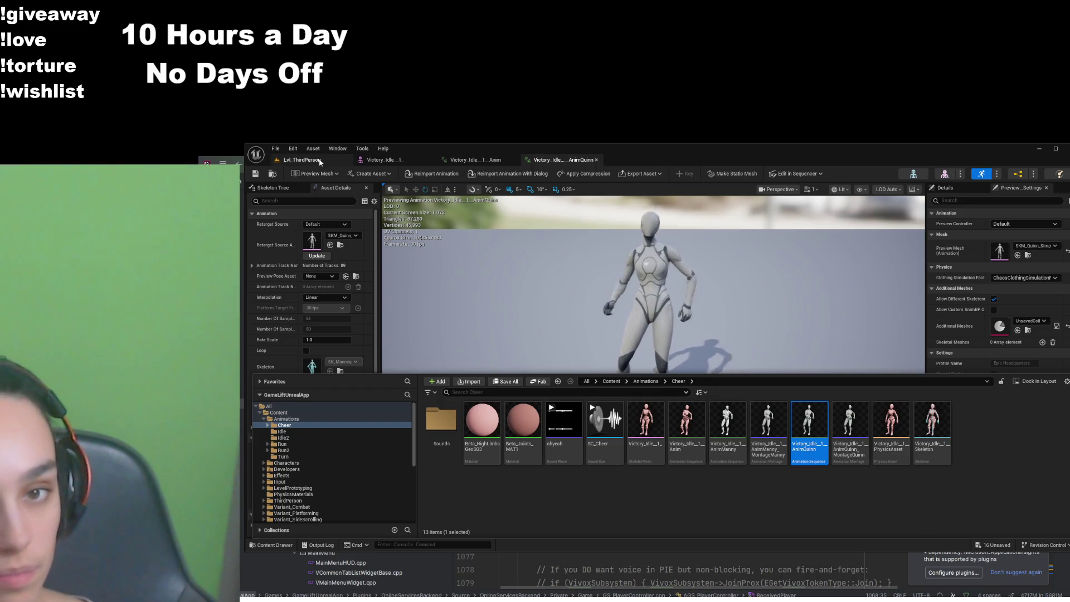
pyautogui.click(320, 161)
# Search Content for 'third' and open the BP_ThirdPersonCharacter blueprint
pyautogui.click(282, 546)
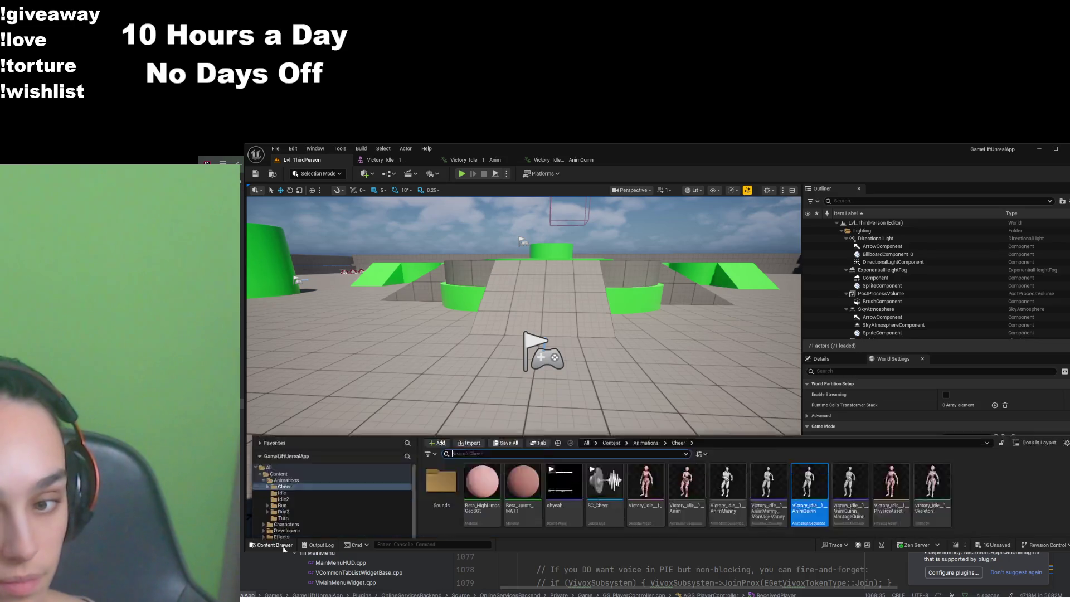
pyautogui.click(611, 330)
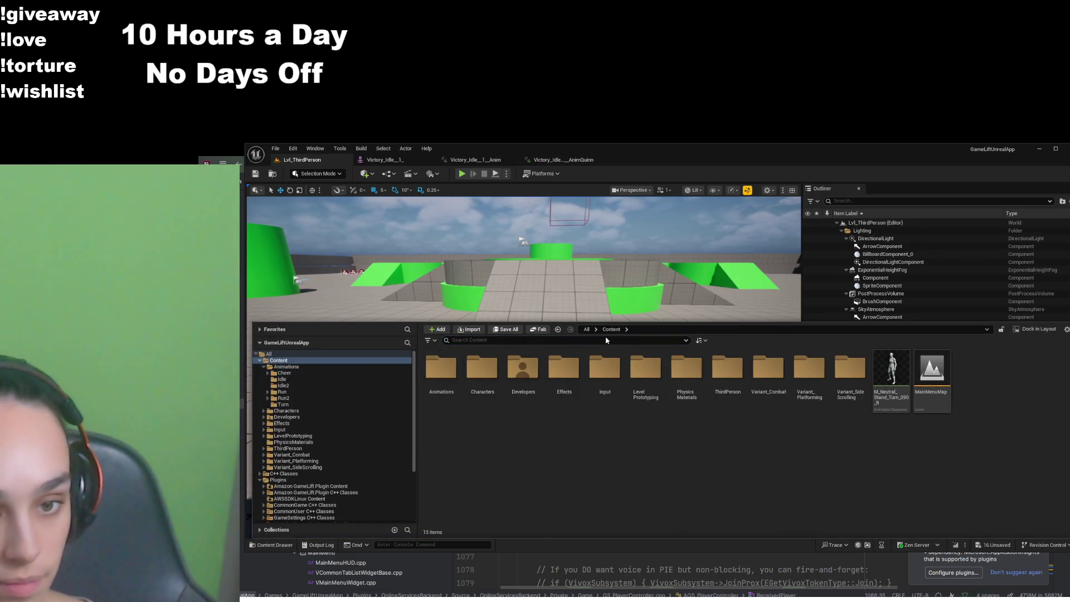
pyautogui.write('third')
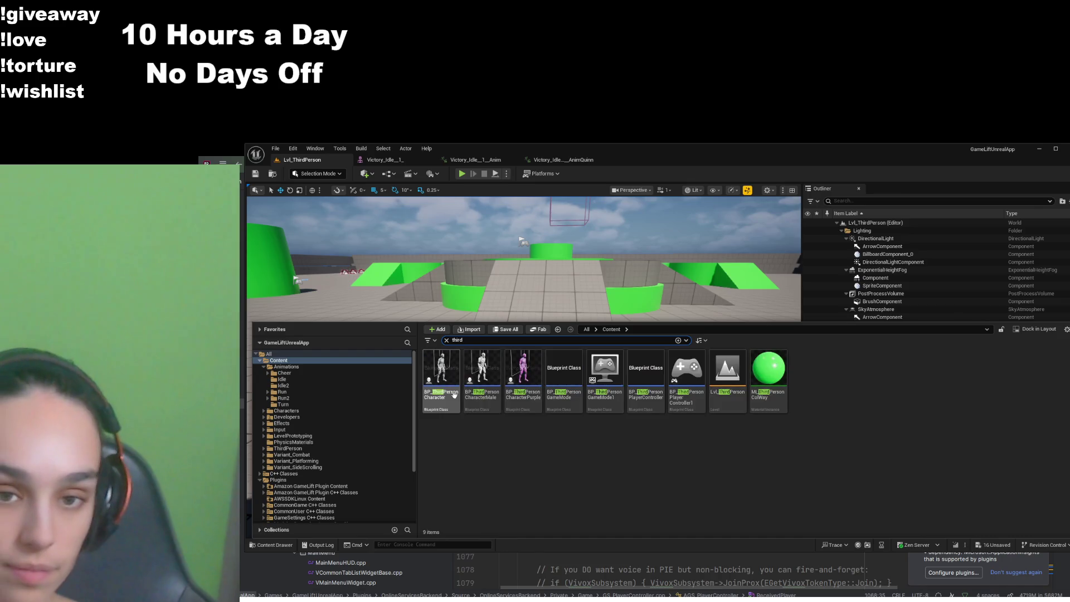
pyautogui.click(457, 380)
pyautogui.doubleClick(457, 381)
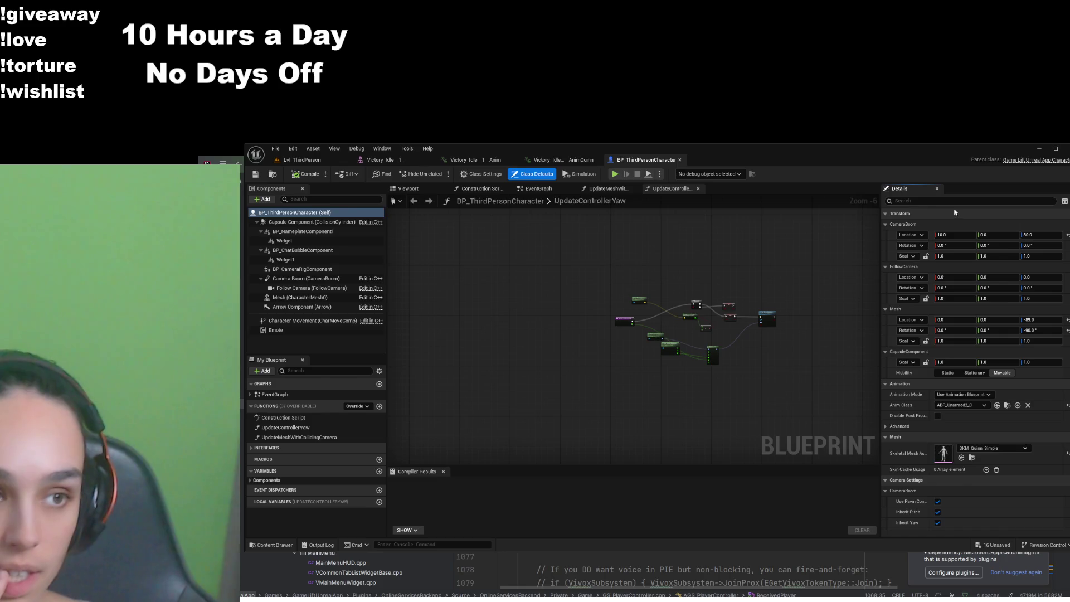
# Search its Details for 'chee' and 'mon', clear the filter, and go back to Lvl_ThirdPerson
pyautogui.write('chee')
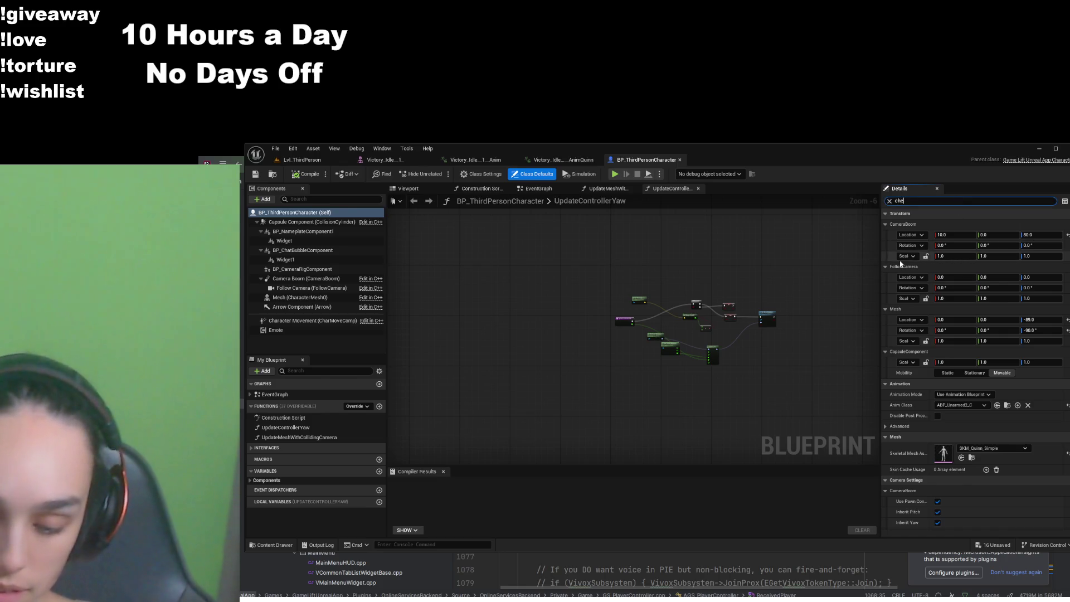
pyautogui.click(889, 201)
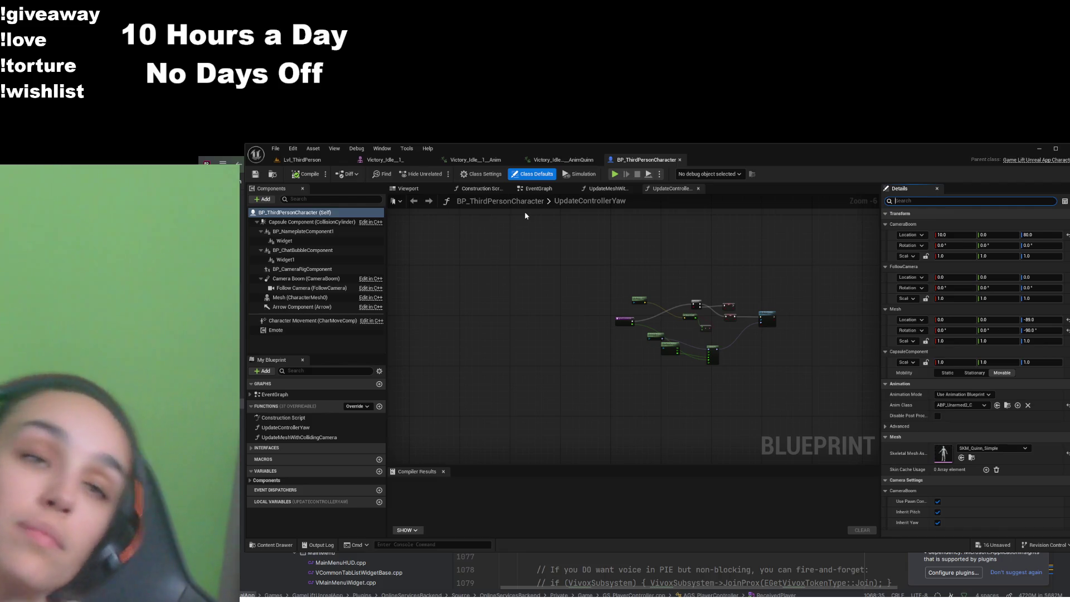
pyautogui.write('mon')
pyautogui.click(889, 201)
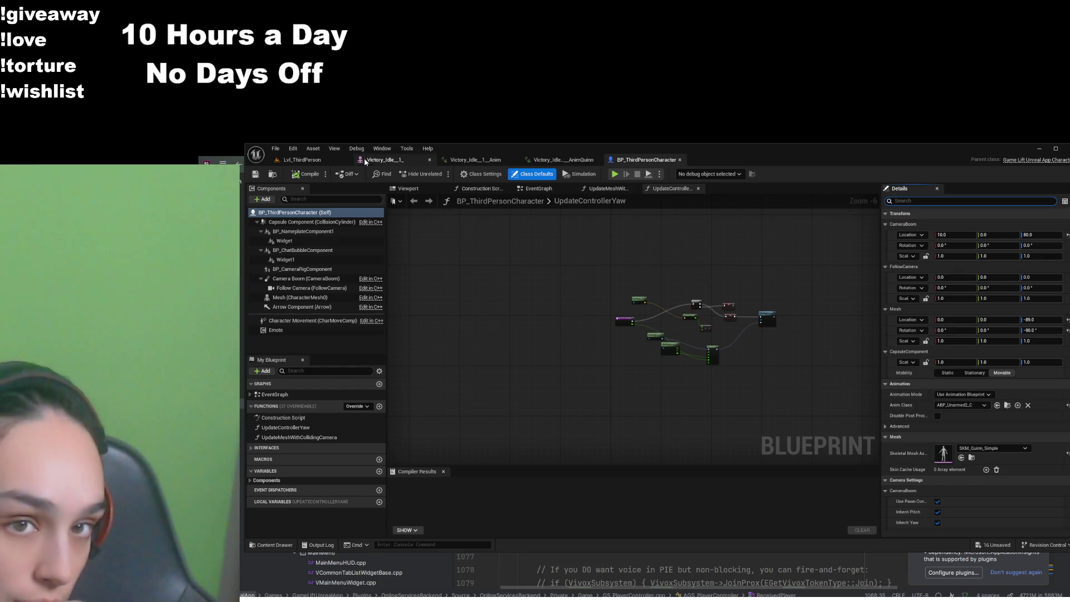
pyautogui.click(302, 159)
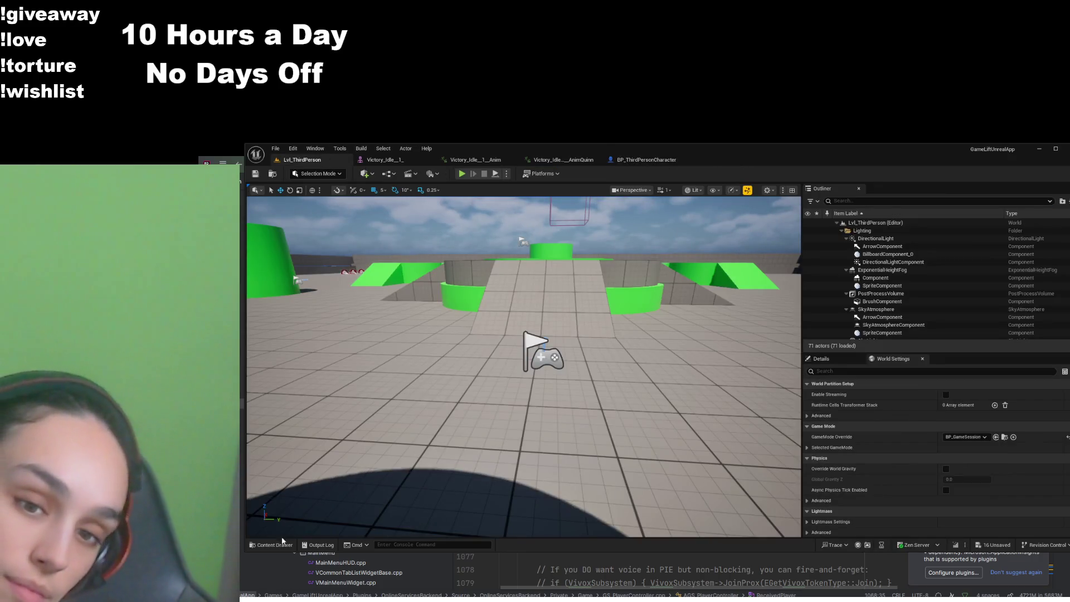
# Open BP_OSB_PlayerController from Online Services Backend Content > Game
pyautogui.click(273, 545)
pyautogui.scroll(-3, 297, 489)
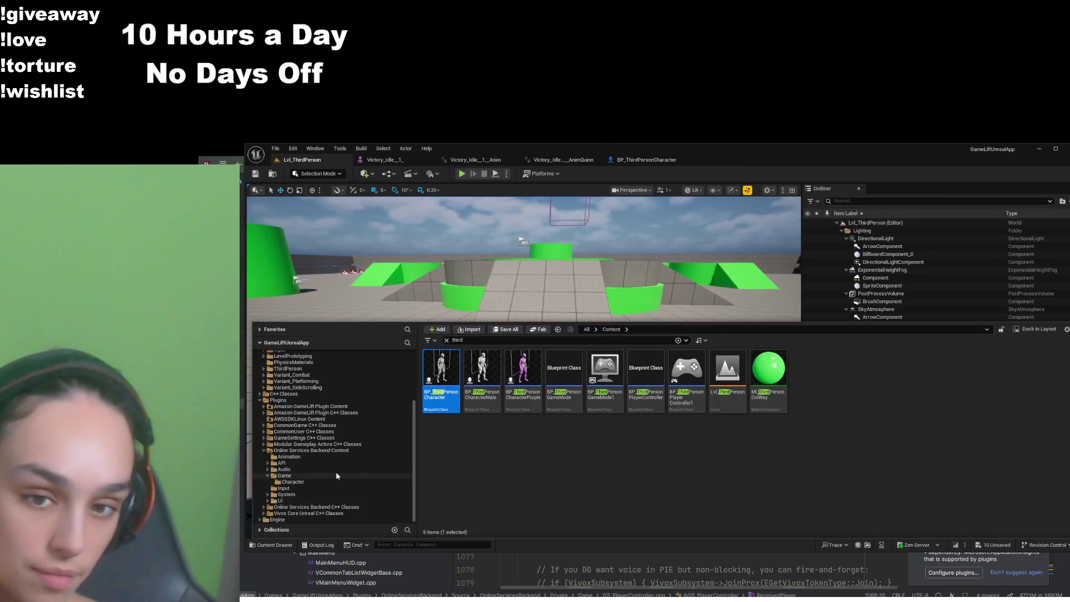
pyautogui.click(312, 476)
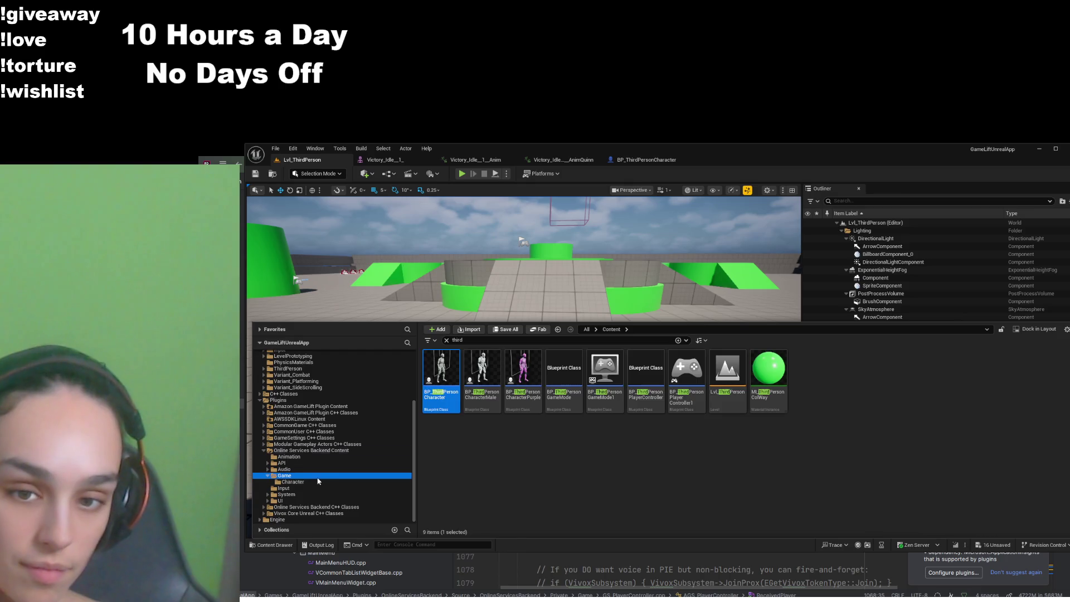
pyautogui.click(446, 340)
pyautogui.doubleClick(730, 379)
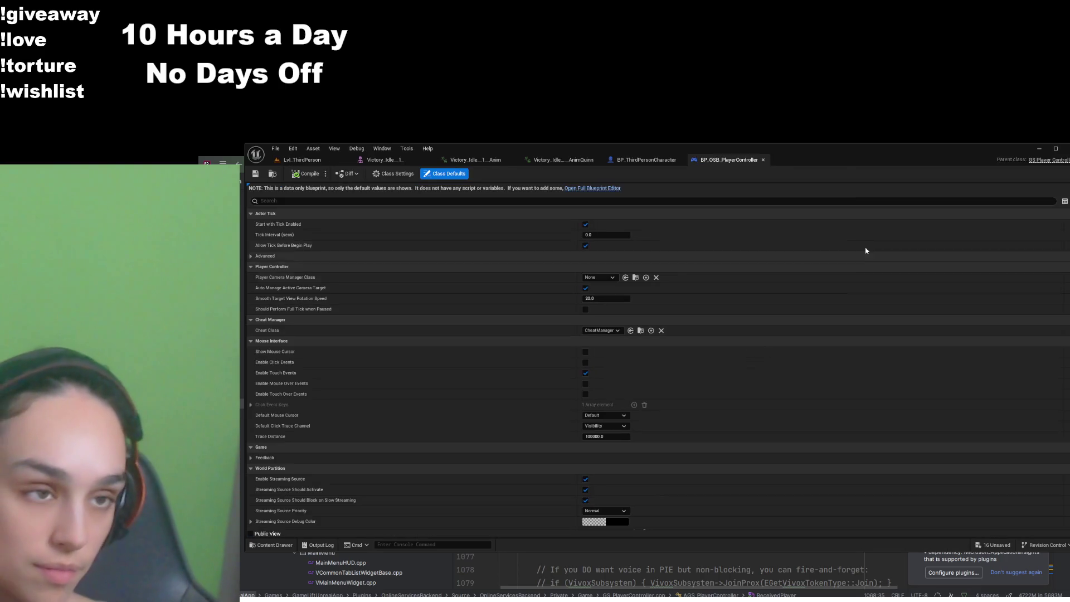
# Filter its defaults by 'chee' to find IA_Emote_Cheer, then return to the Victory_Idle_1 mesh
pyautogui.click(744, 200)
pyautogui.write('chee')
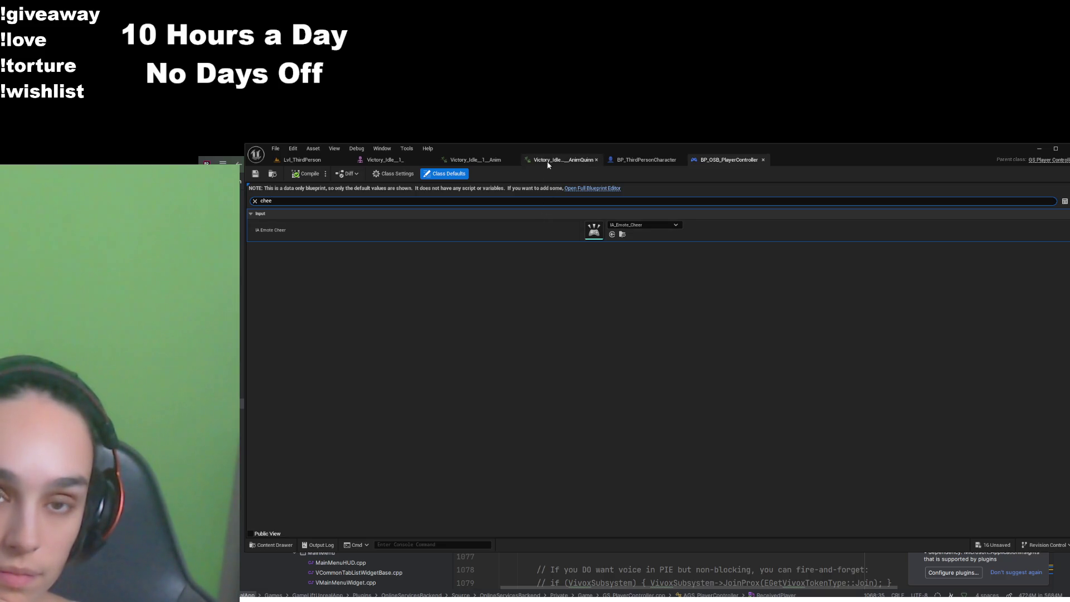
pyautogui.click(375, 162)
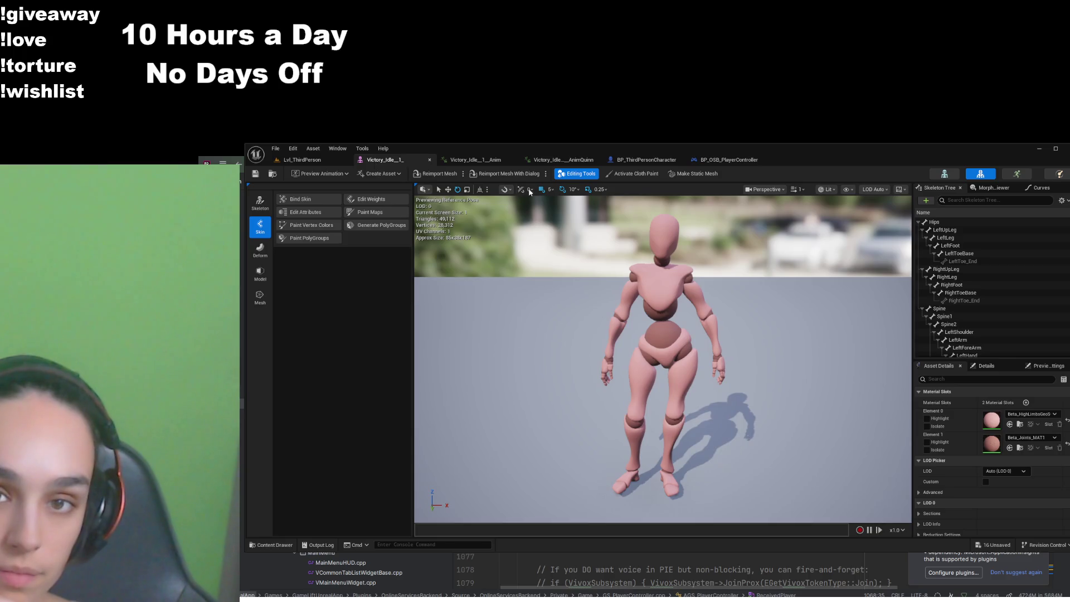
# Open the Victory_Idle Manny montage from the Quinn victory editor and stop its preview playback
pyautogui.click(563, 160)
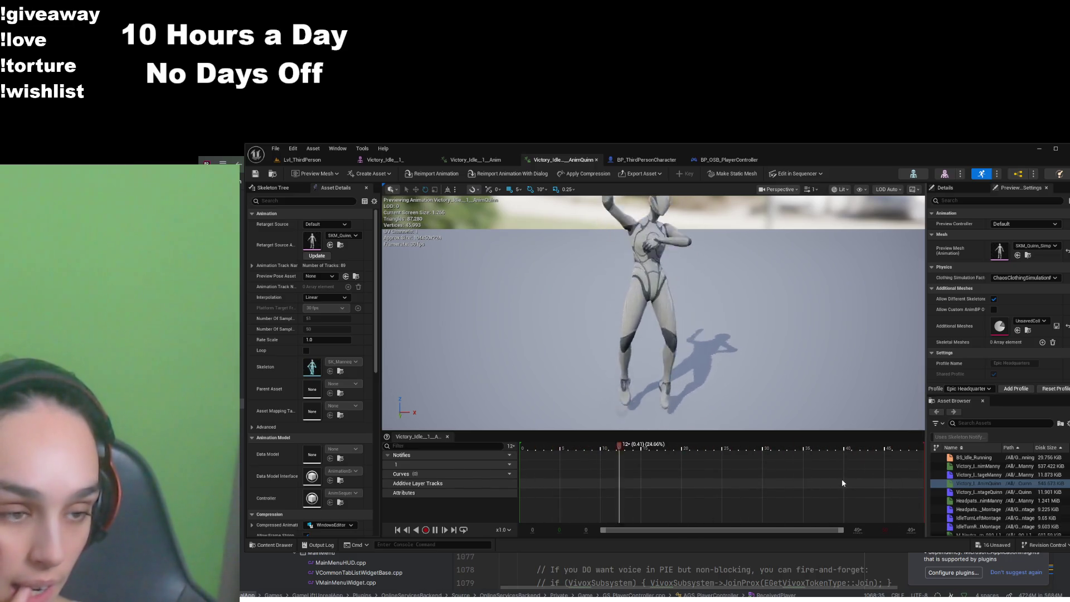
pyautogui.doubleClick(979, 474)
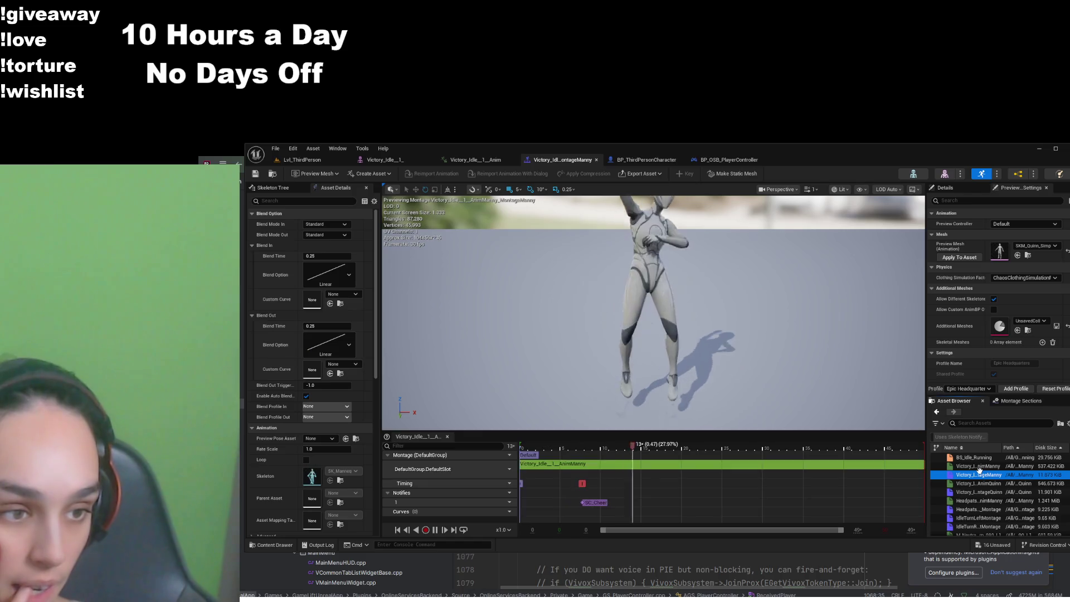
pyautogui.press('space')
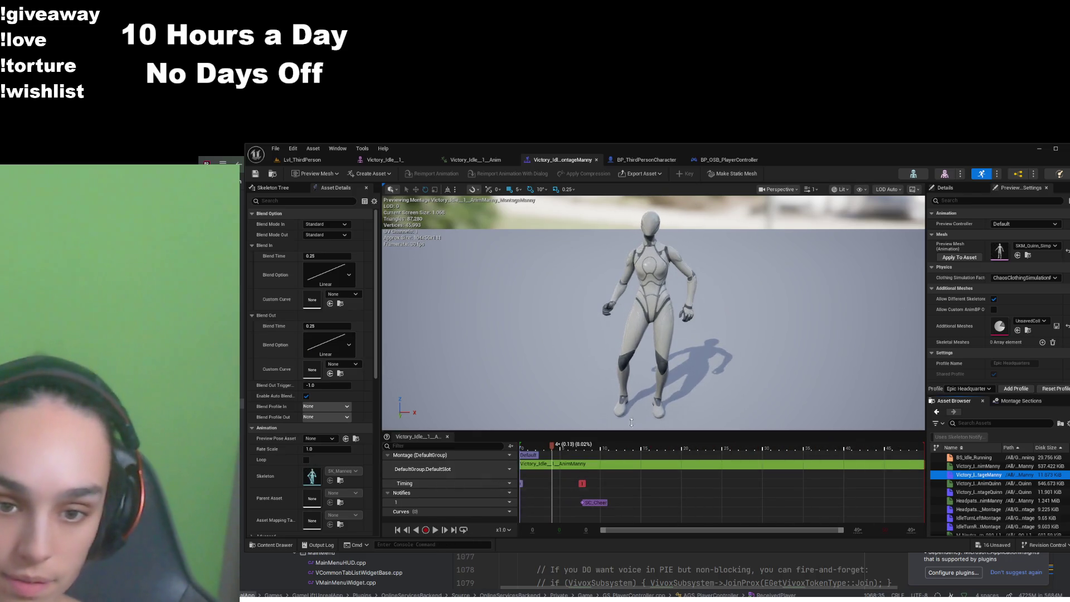
# Return to Lvl_ThirdPerson and open the Content Drawer on the Game folder
pyautogui.click(552, 166)
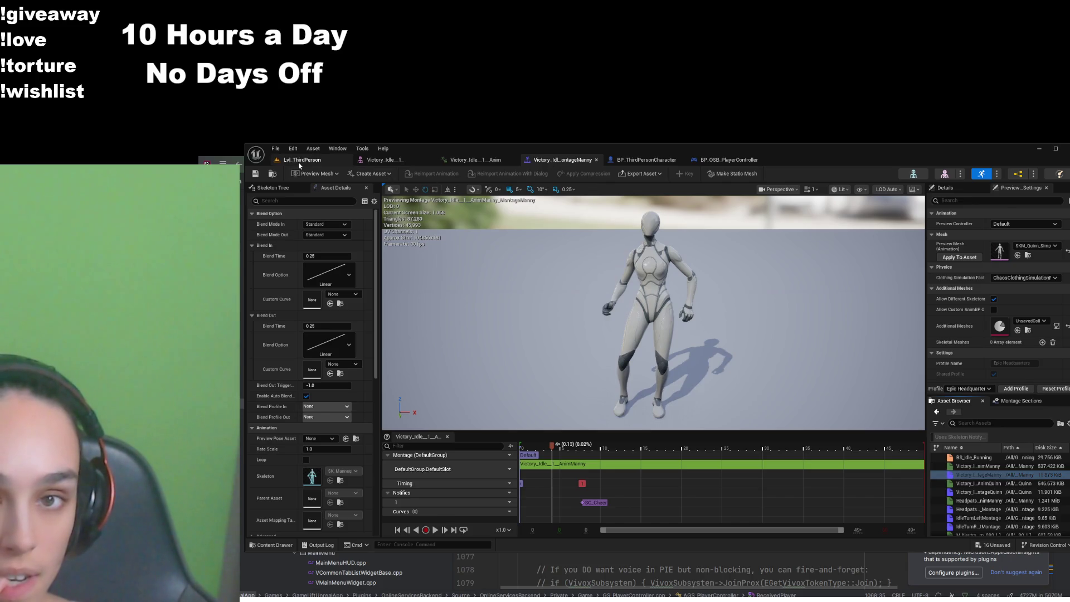
pyautogui.click(302, 160)
pyautogui.click(275, 545)
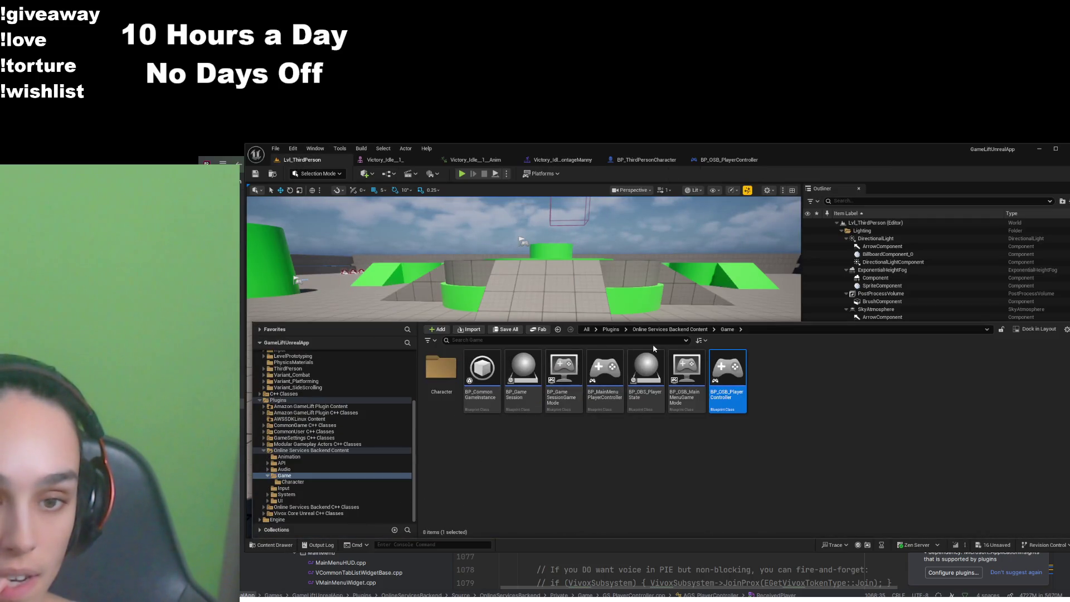
# Browse Online Services Backend Content's Animation, Game and Character folders
pyautogui.scroll(3, 279, 394)
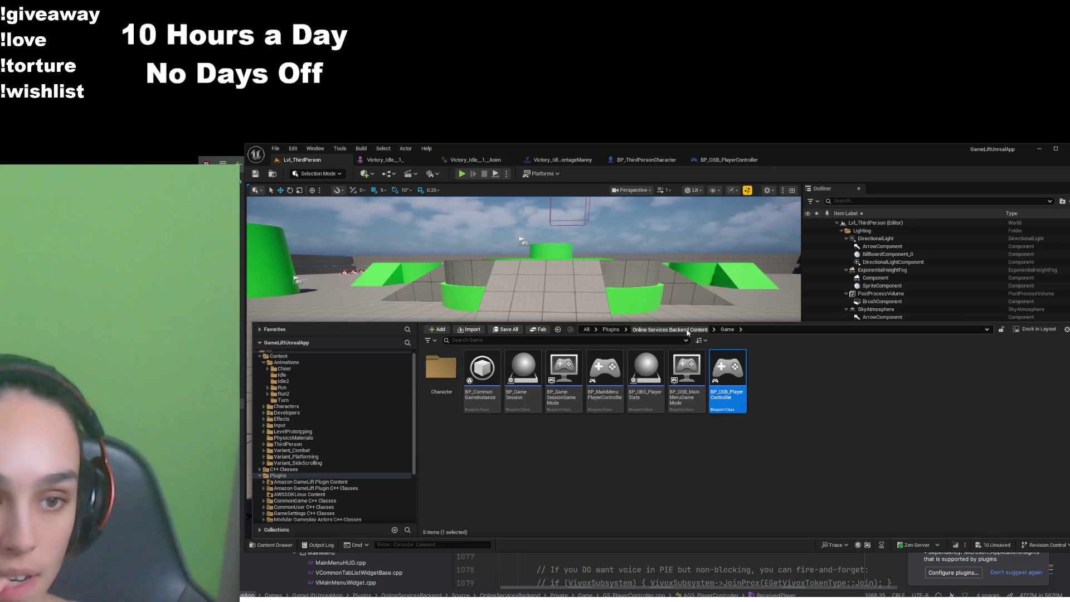
pyautogui.click(670, 329)
pyautogui.doubleClick(441, 368)
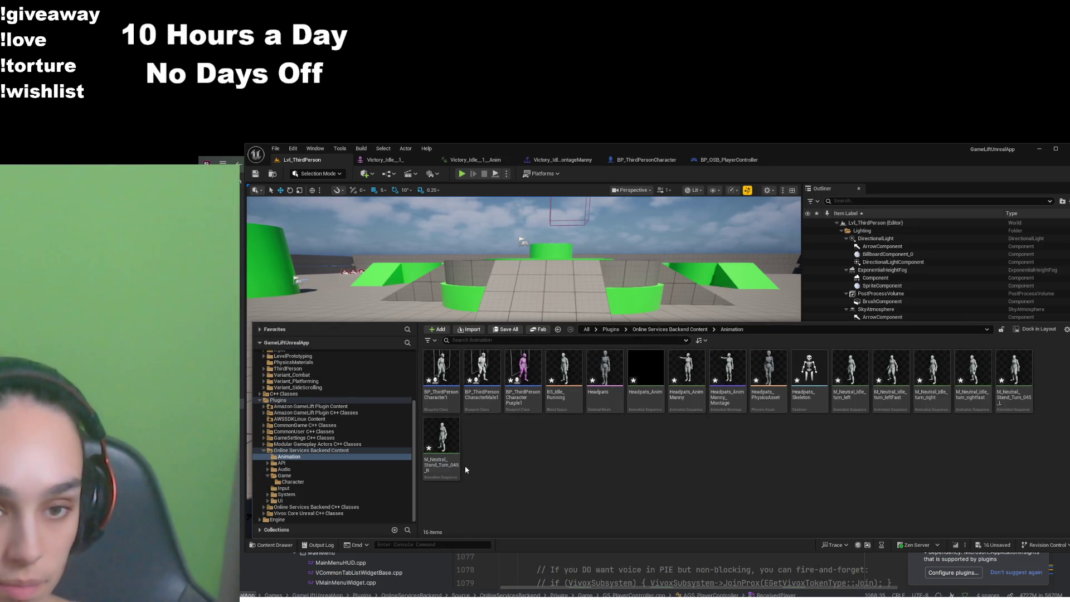
pyautogui.click(671, 330)
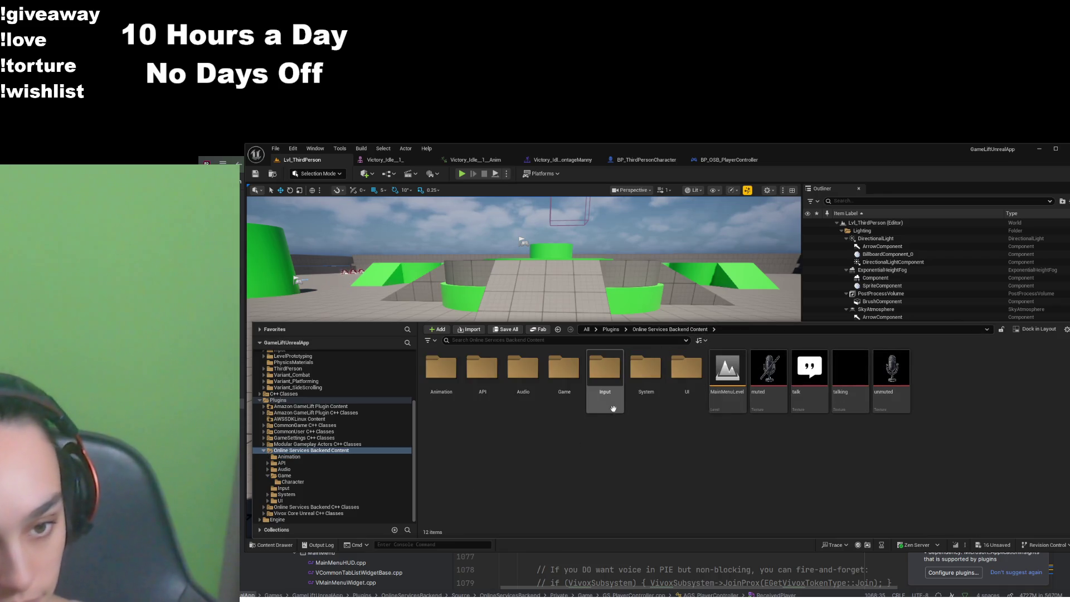
pyautogui.doubleClick(568, 375)
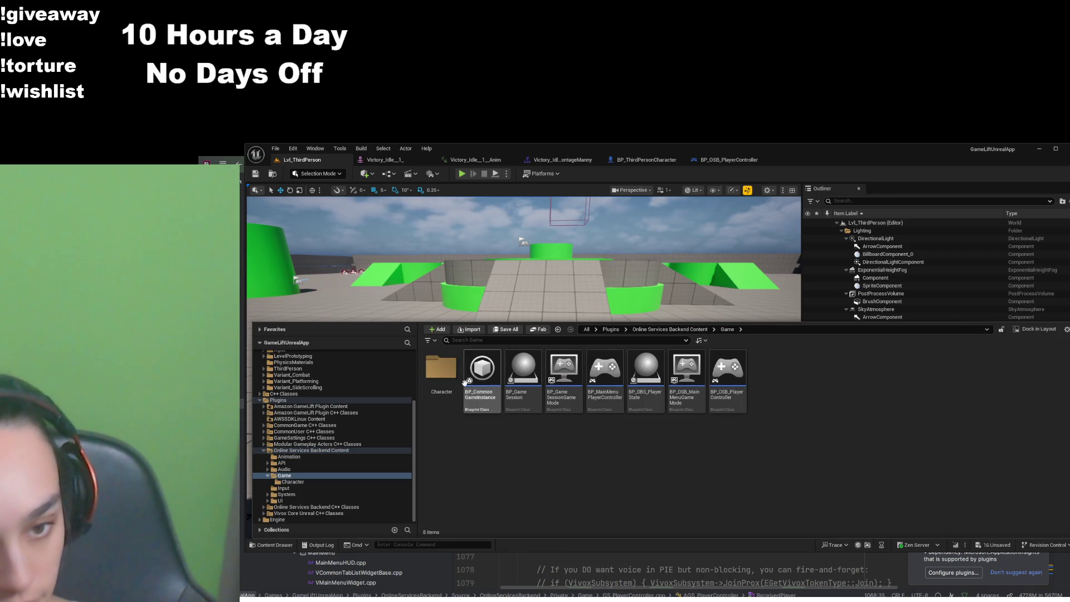
pyautogui.doubleClick(435, 370)
# Search all content for 'Victory' and open the Victory_Idle_1 MontageManny montage
pyautogui.scroll(5, 334, 435)
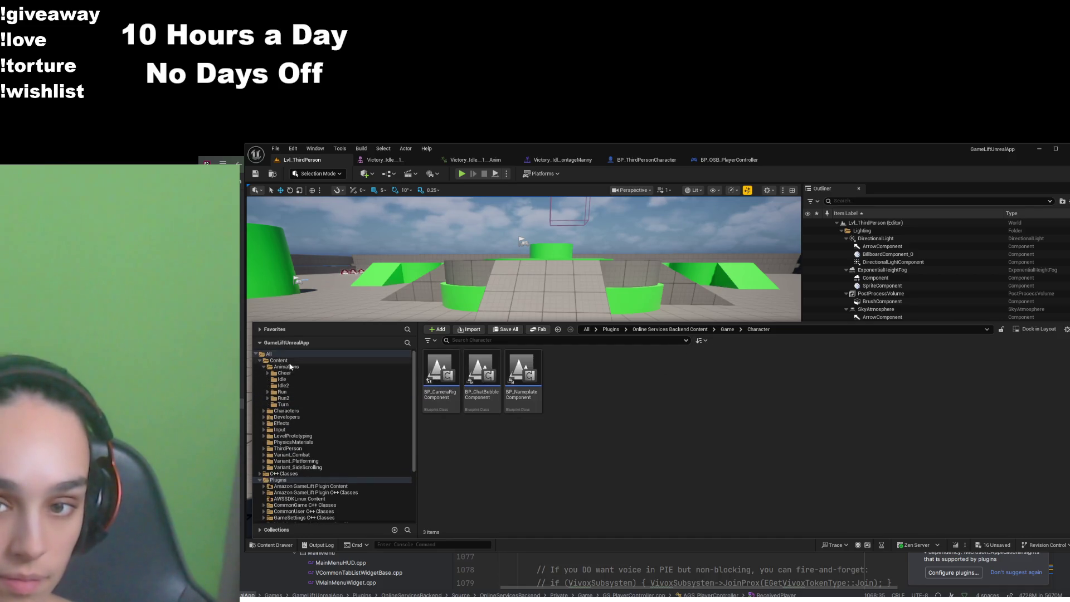
pyautogui.click(279, 361)
pyautogui.click(587, 330)
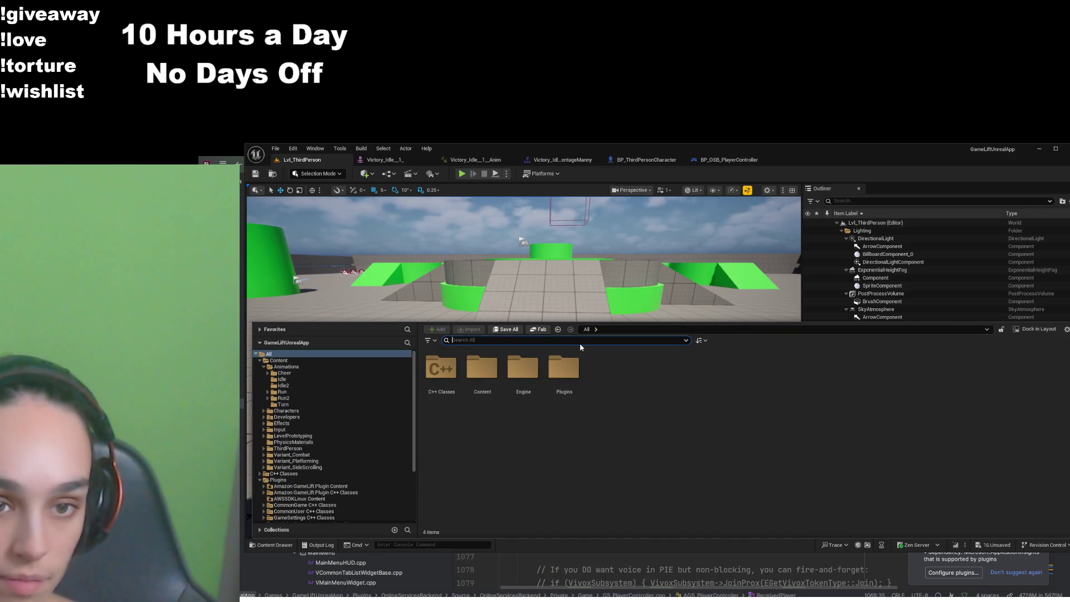
pyautogui.write('Vict')
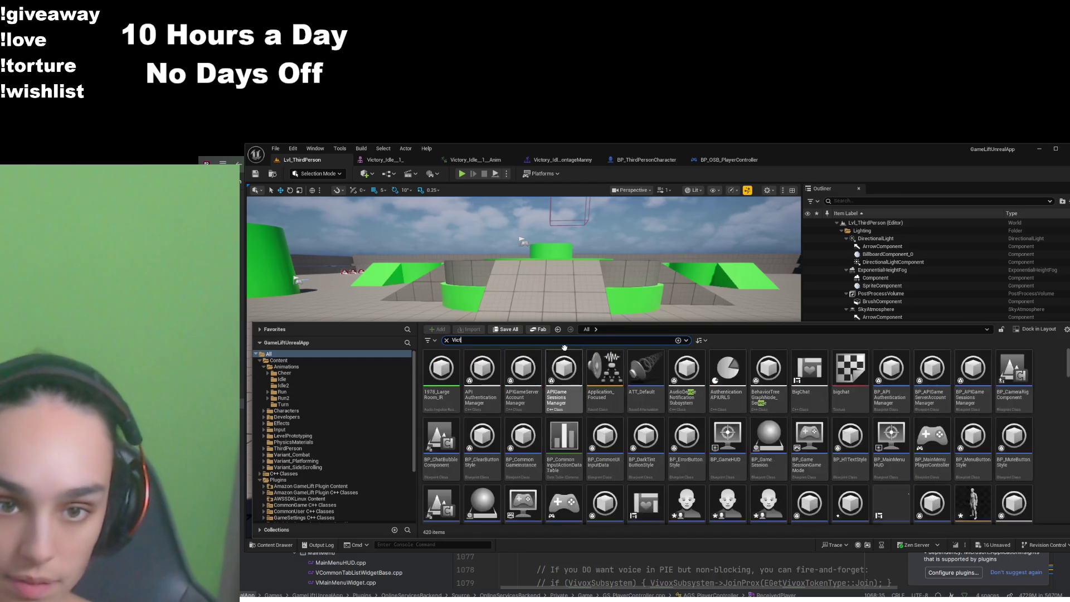
pyautogui.write('ory')
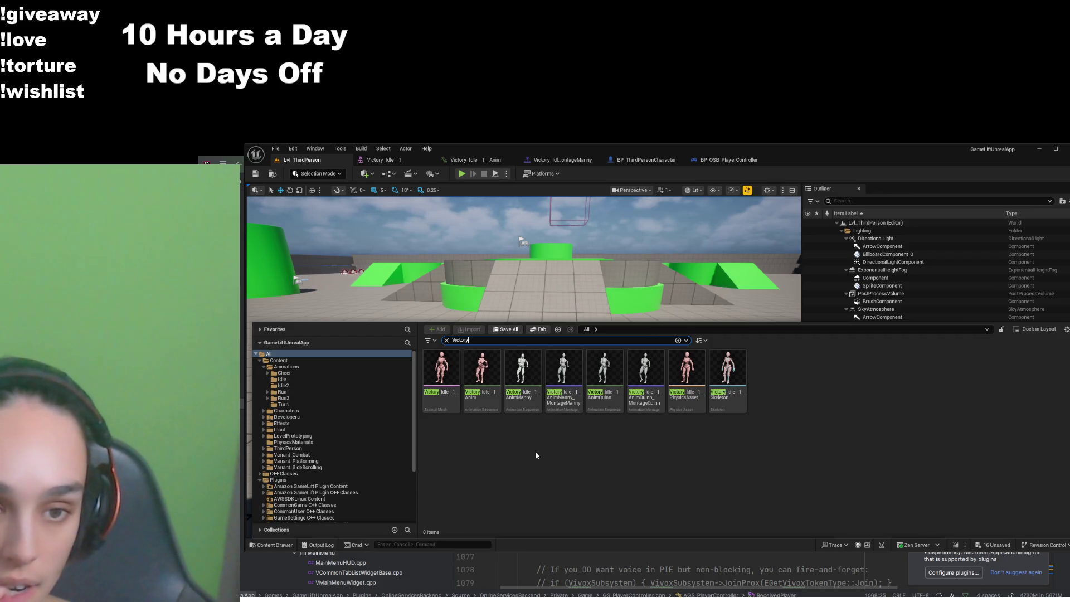
pyautogui.doubleClick(564, 370)
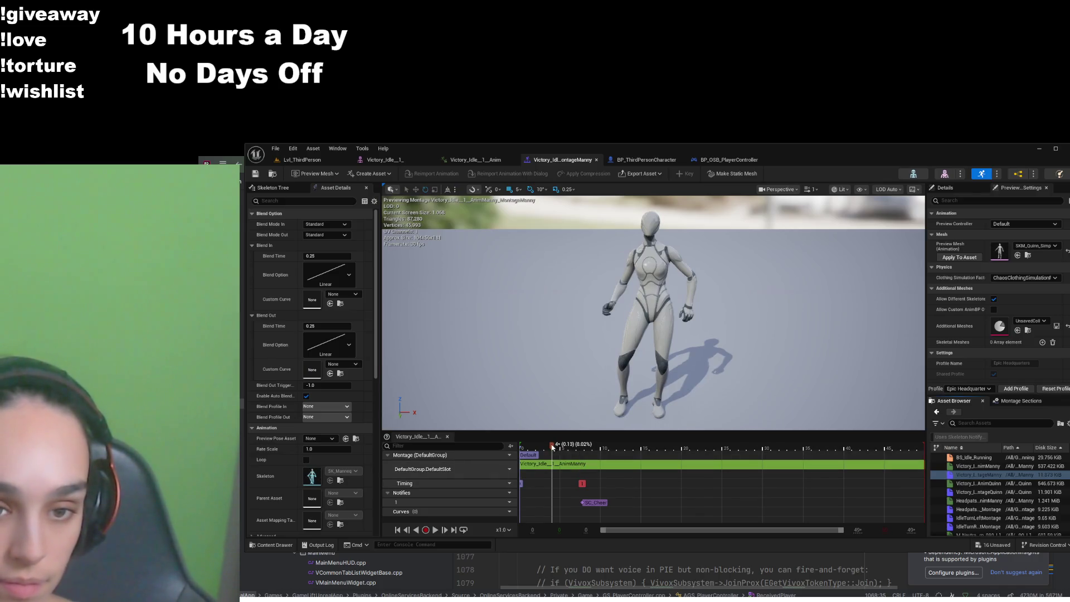
pyautogui.moveTo(552, 446); pyautogui.dragTo(663, 452)
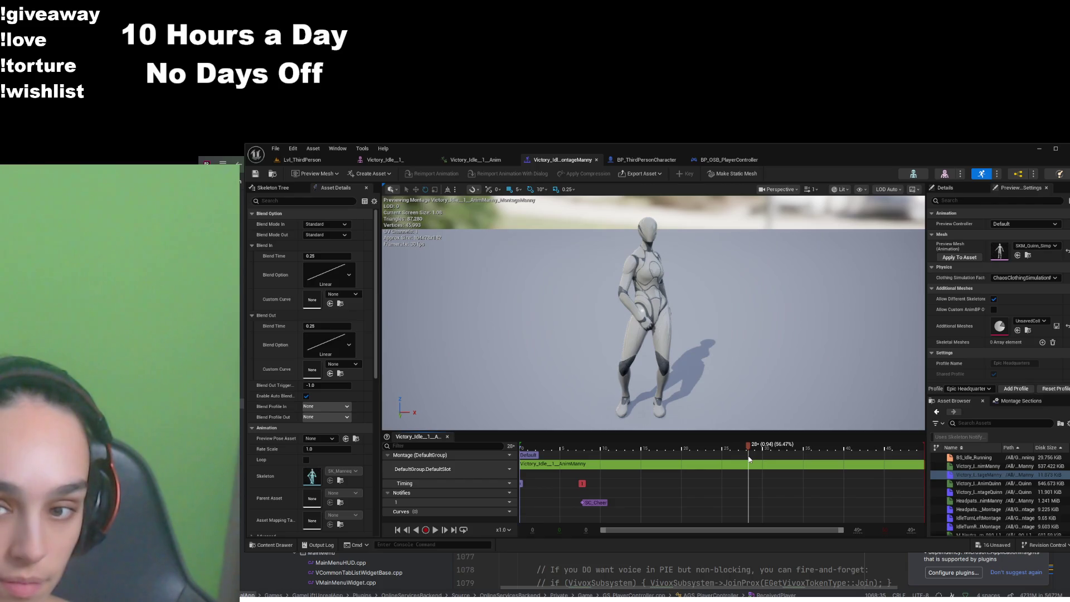
pyautogui.moveTo(749, 459); pyautogui.dragTo(659, 459)
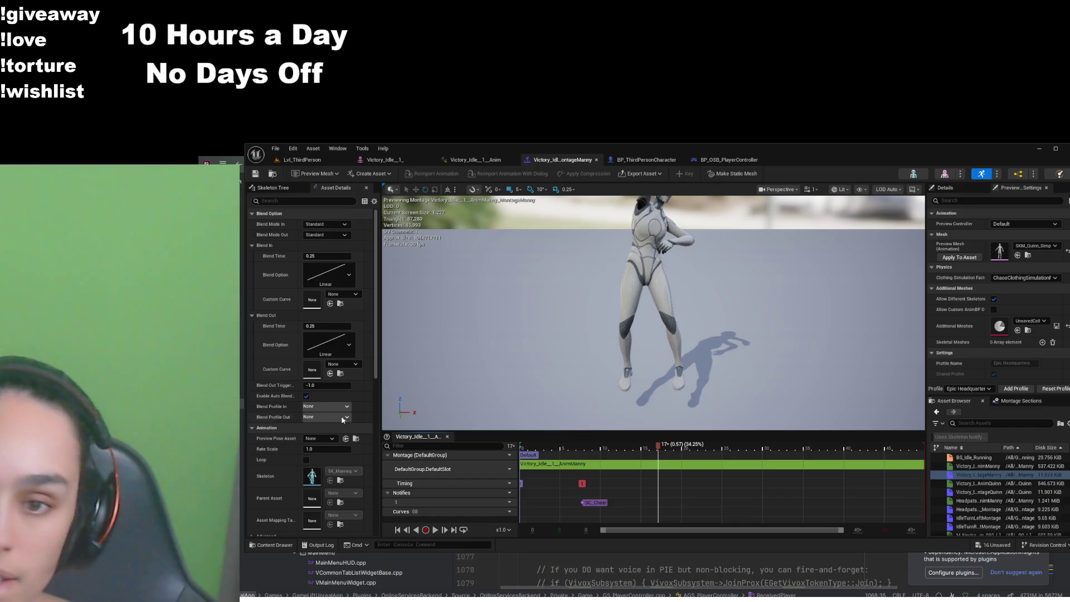
pyautogui.scroll(-3, 363, 406)
pyautogui.scroll(-1, 363, 405)
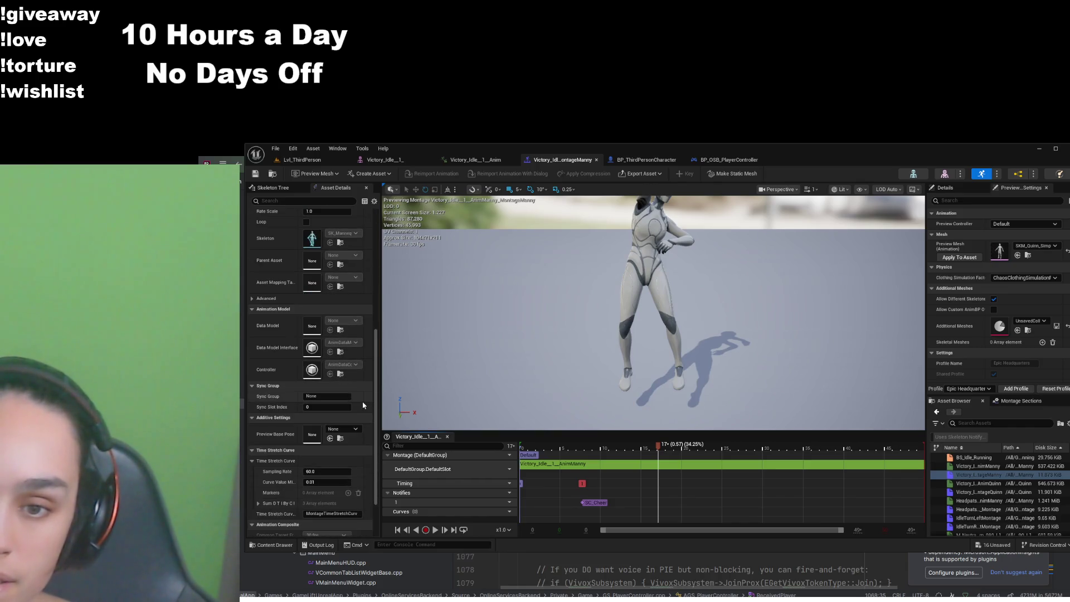
pyautogui.scroll(-1, 363, 405)
pyautogui.scroll(-1, 363, 405)
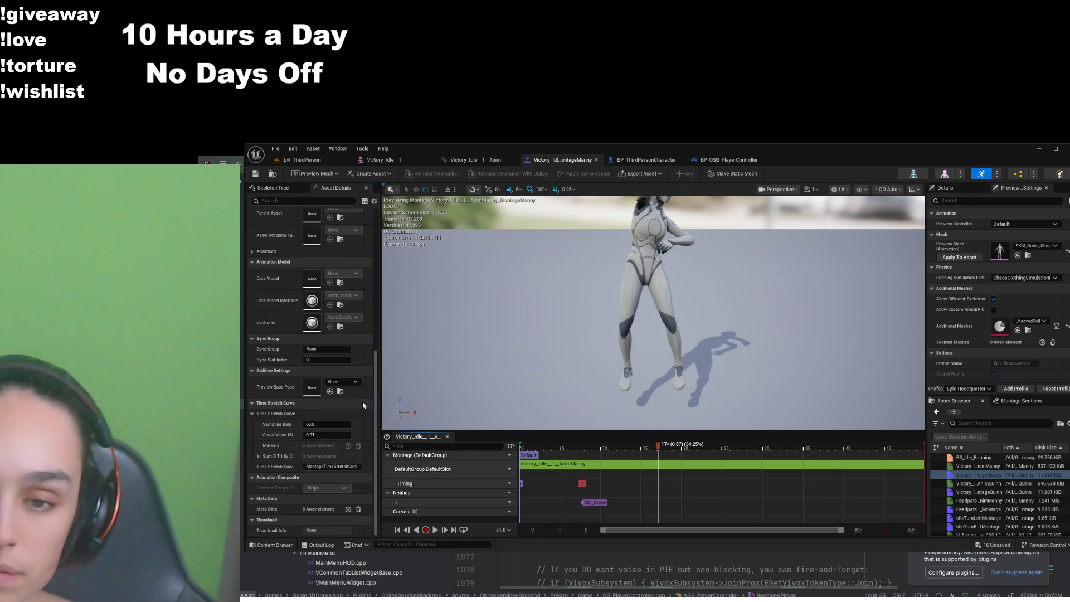
pyautogui.moveTo(376, 418); pyautogui.dragTo(408, 276)
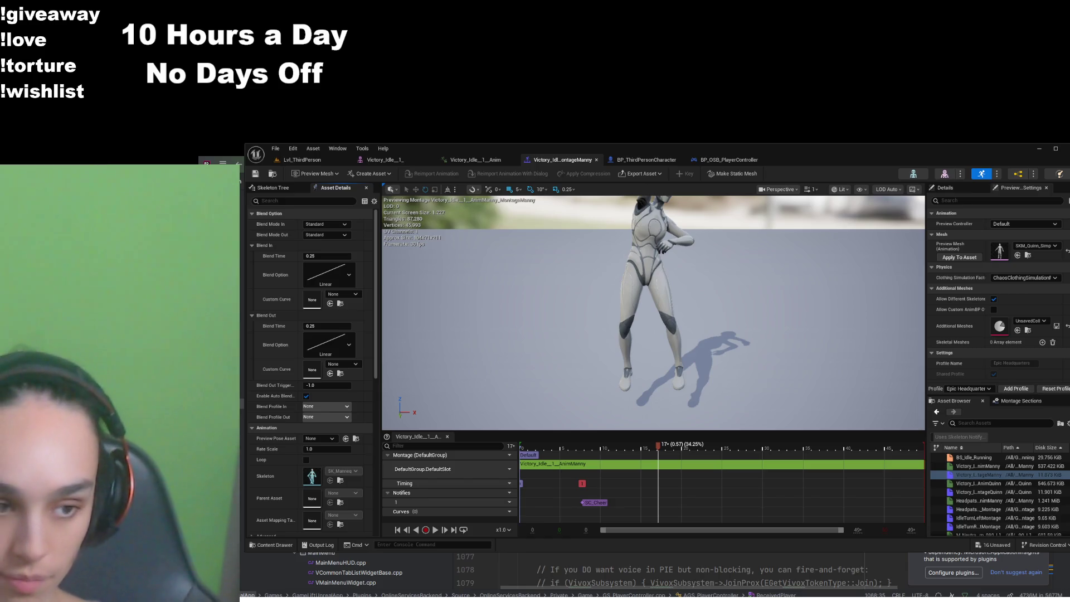
# Scrub the montage preview from frame 25 through the animation
pyautogui.click(725, 452)
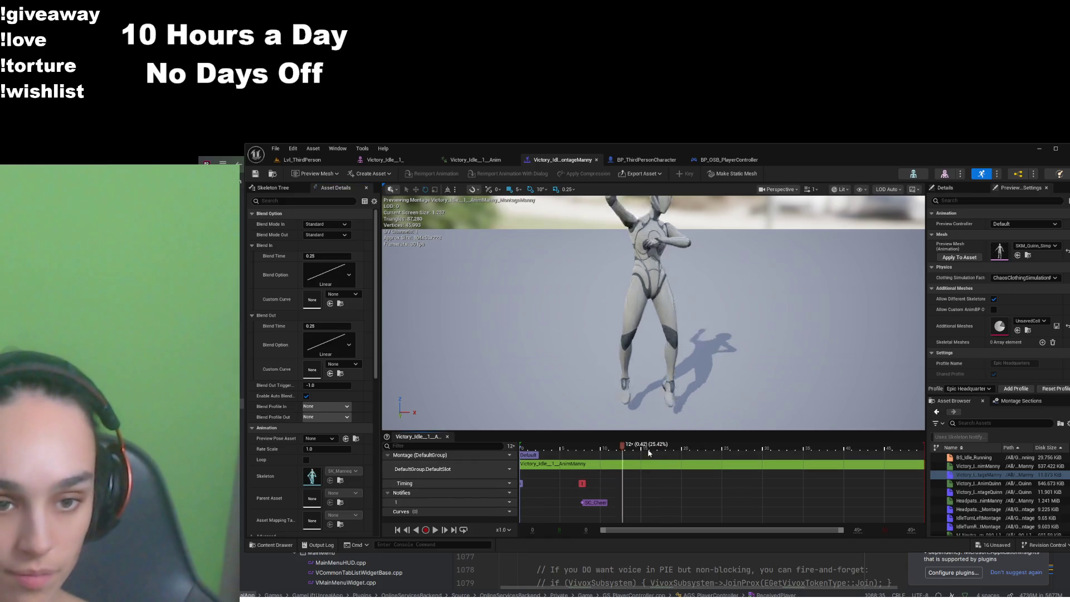
pyautogui.moveTo(727, 458)
pyautogui.mouseDown()
pyautogui.moveTo(753, 462)
pyautogui.moveTo(652, 464)
pyautogui.moveTo(758, 469)
pyautogui.mouseUp()
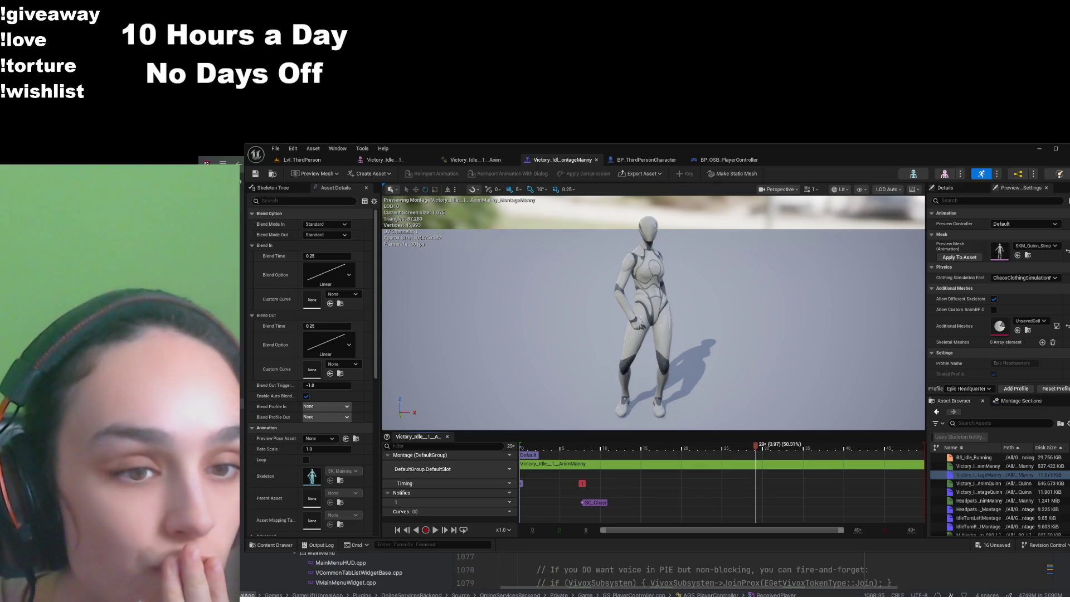
pyautogui.scroll(-2, 976, 353)
pyautogui.scroll(-5, 976, 353)
pyautogui.scroll(10, 975, 350)
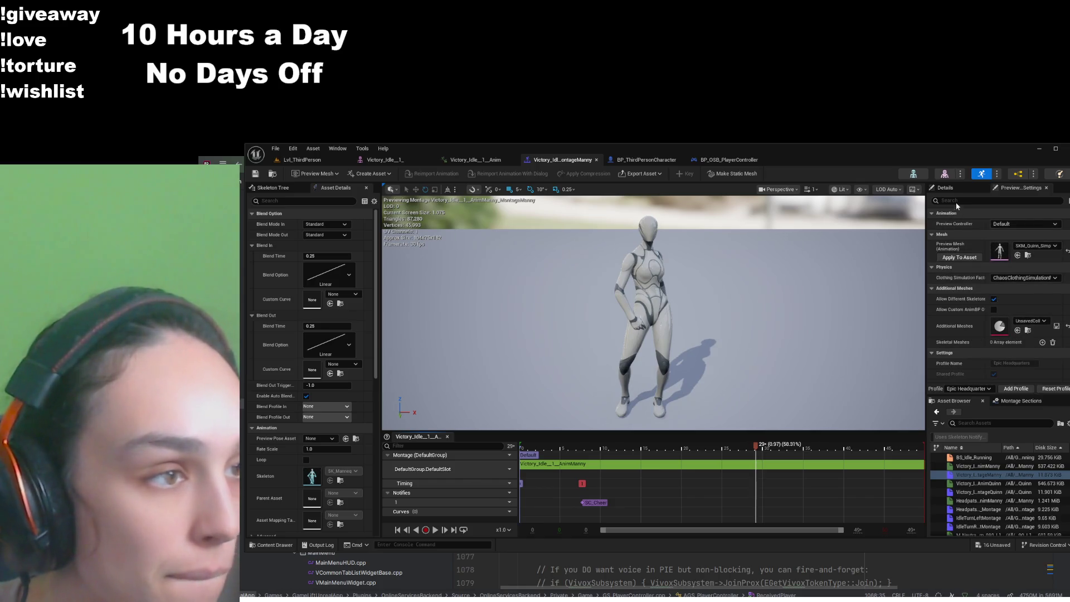
# Show the Details panel and drag the splitter up to enlarge the asset list
pyautogui.click(958, 189)
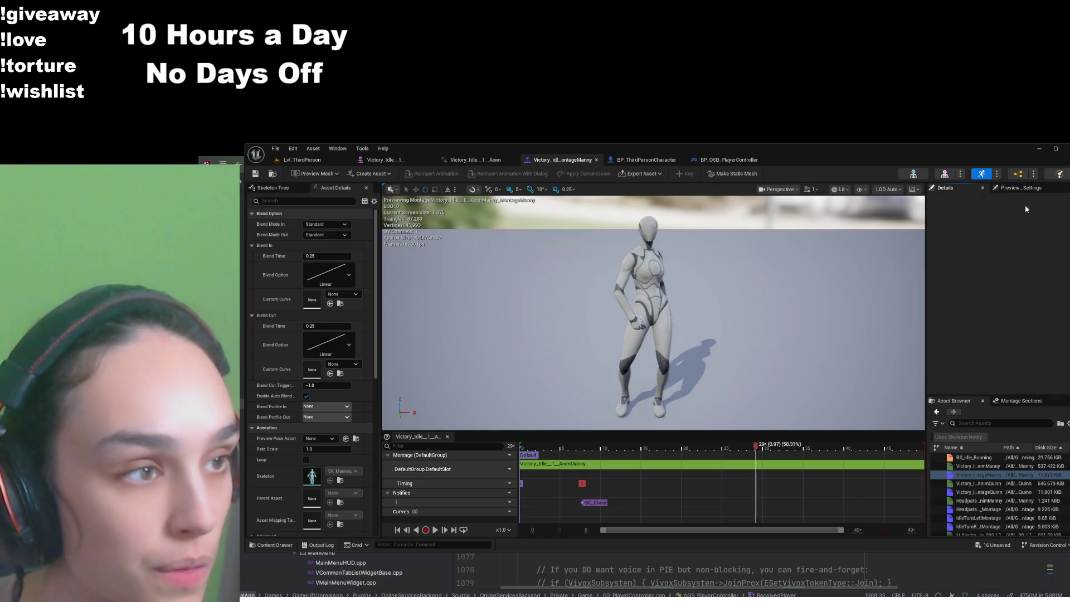
pyautogui.scroll(-8, 368, 335)
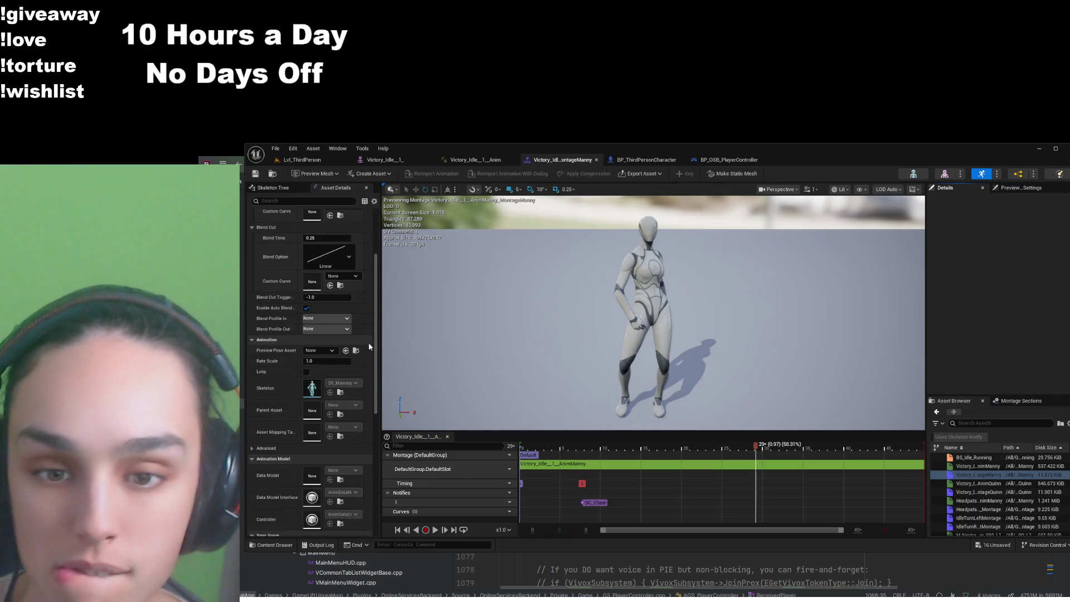
pyautogui.scroll(-1, 368, 352)
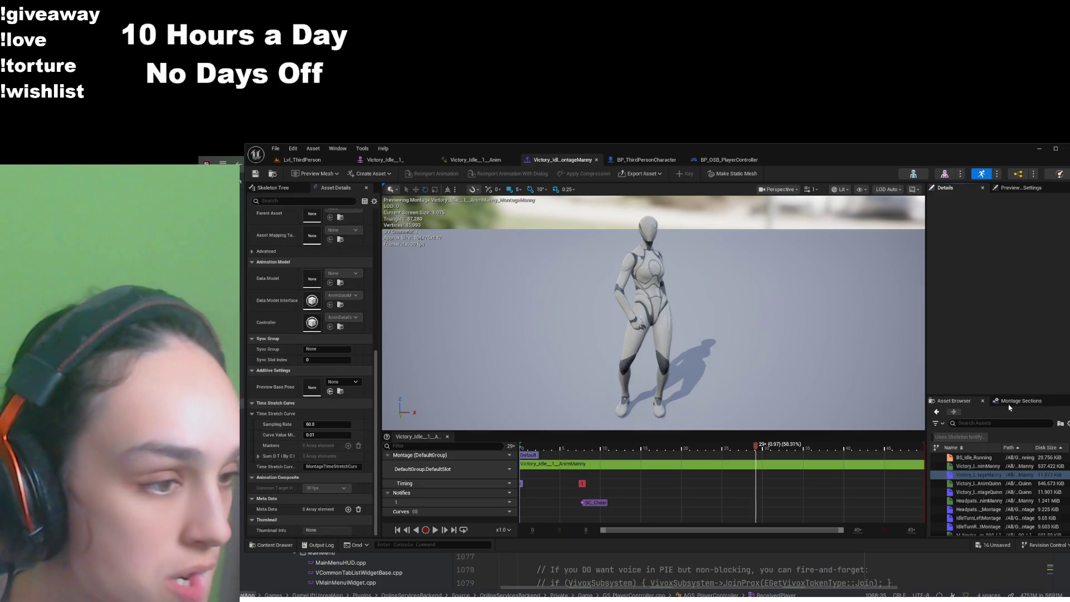
pyautogui.moveTo(1003, 397); pyautogui.dragTo(1003, 313)
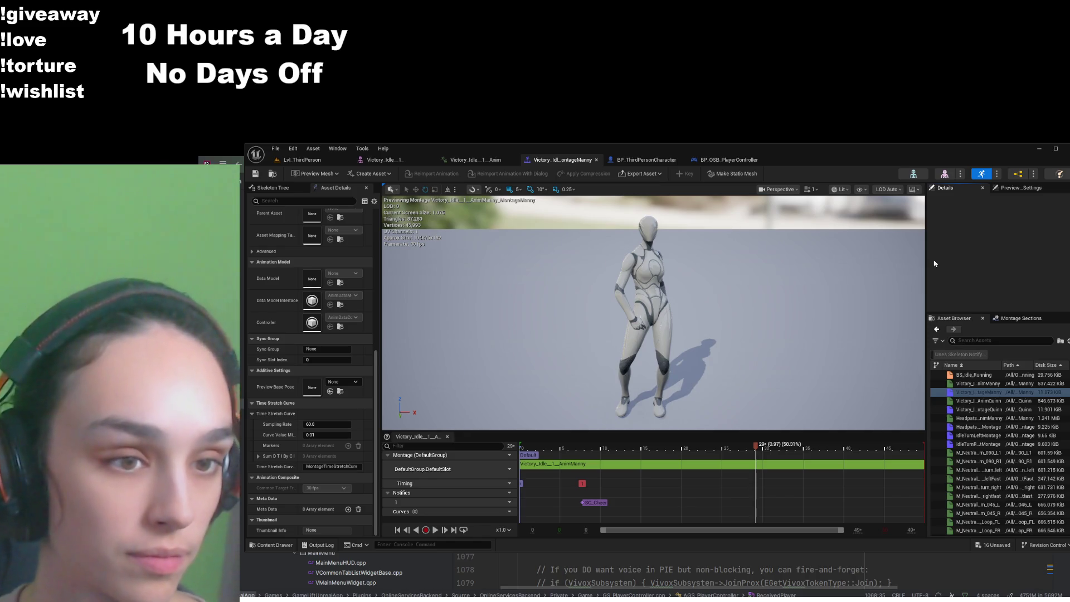
# Search Preview Settings for 'slot' and clear it, then enlarge the timeline and select Default
pyautogui.click(1006, 188)
pyautogui.click(981, 200)
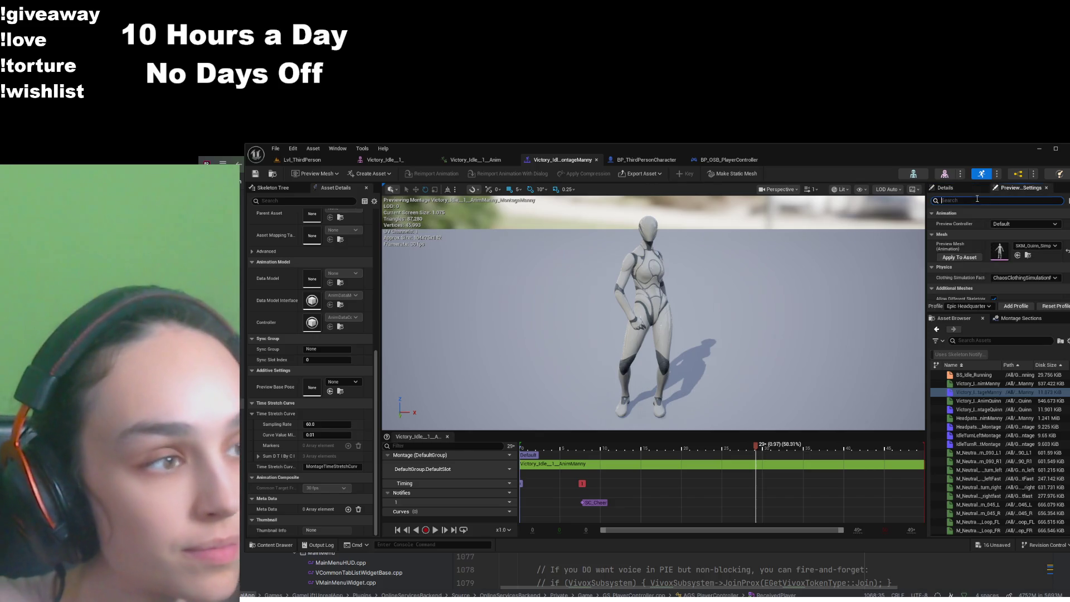
pyautogui.write('slot')
pyautogui.press('BackSpace')
pyautogui.press('BackSpace')
pyautogui.press('BackSpace')
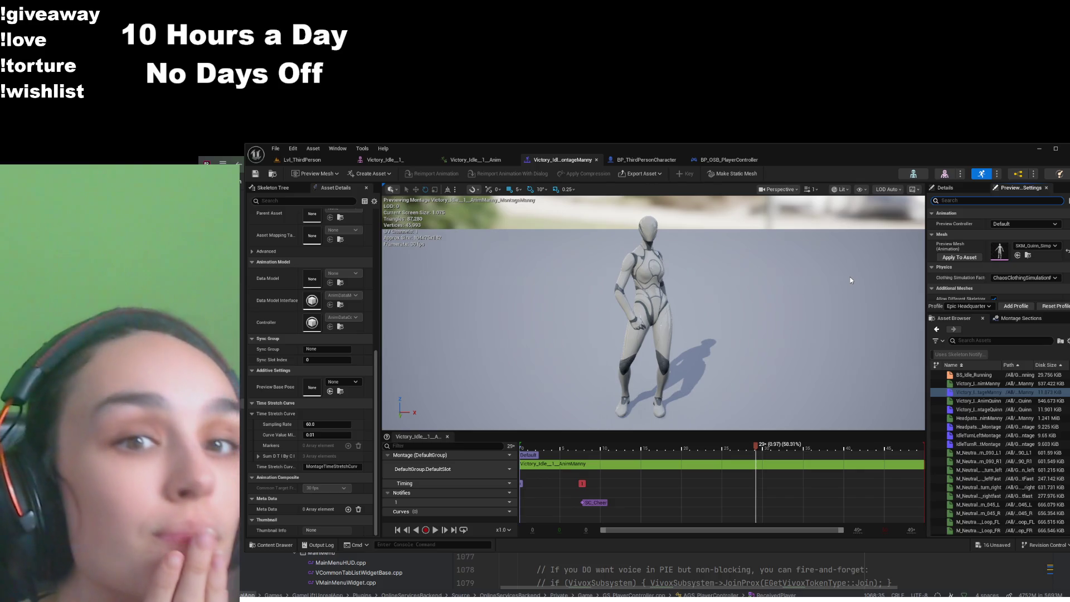
pyautogui.moveTo(669, 432); pyautogui.dragTo(669, 306)
pyautogui.click(534, 330)
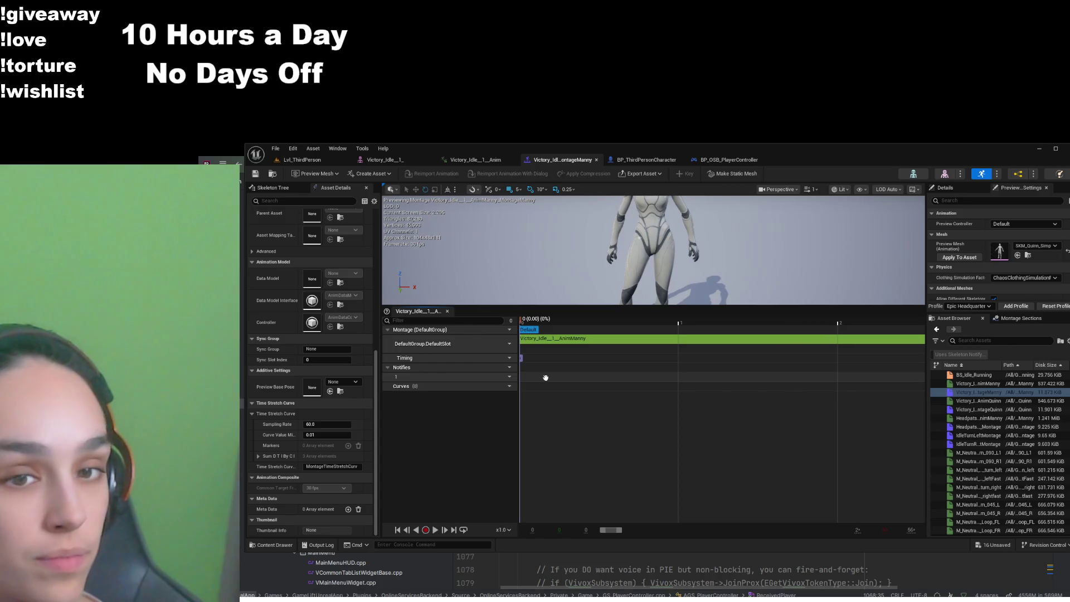
# Zoom out the Victory_Idle_1 timeline and show Montage Sections, which lists only Default
pyautogui.scroll(-10, 601, 397)
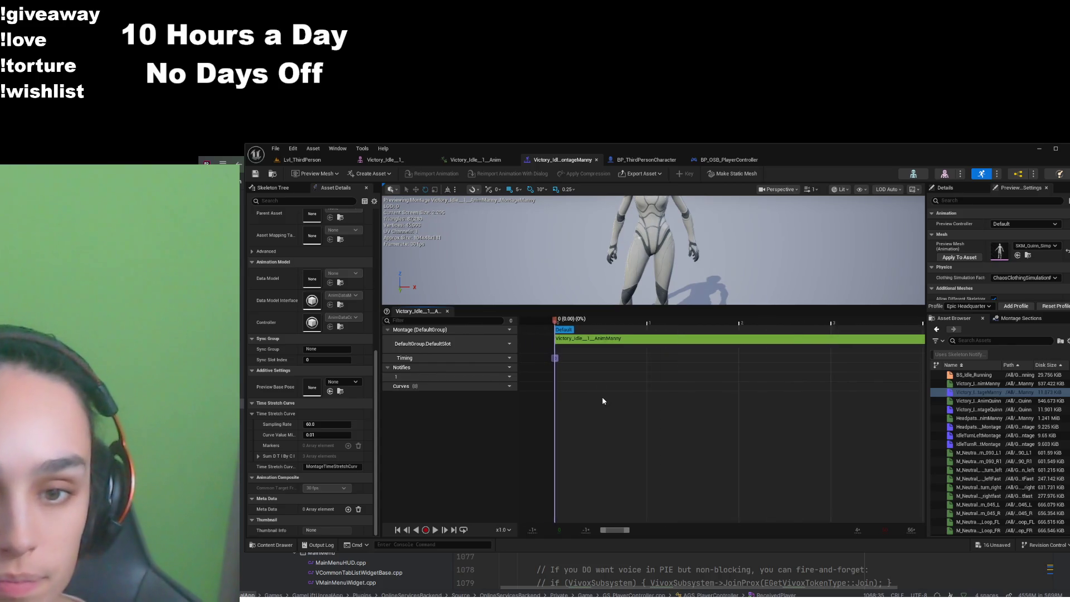
pyautogui.scroll(-5, 595, 399)
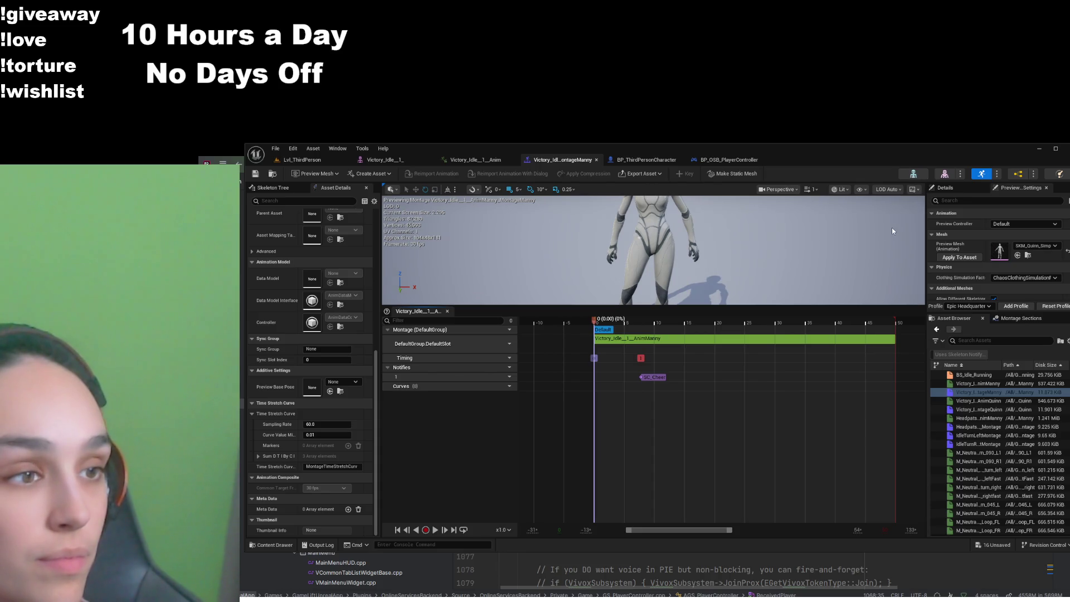
pyautogui.click(1022, 318)
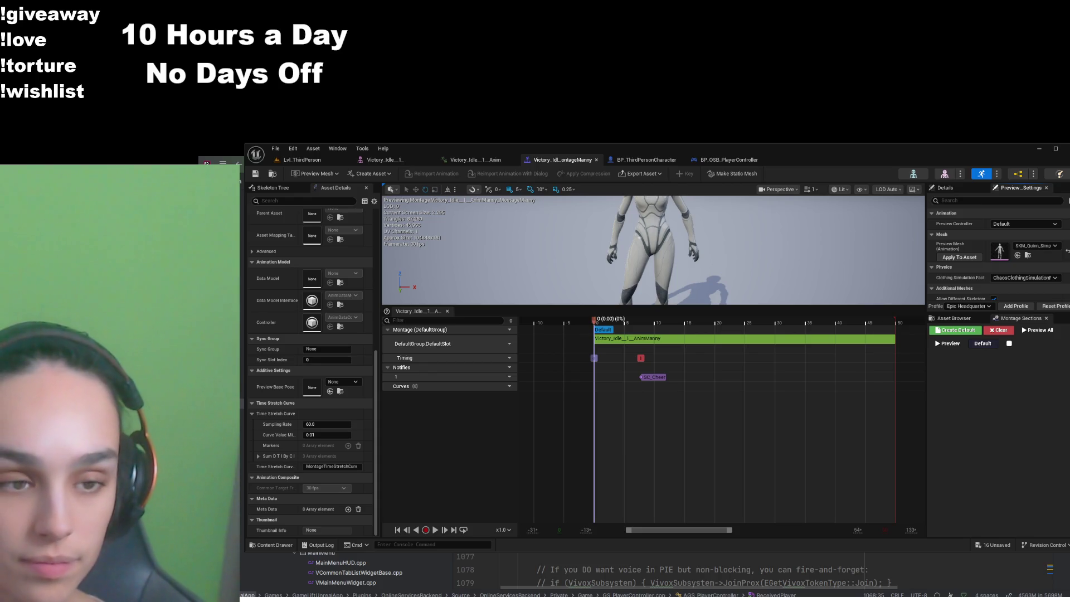
# Create the Default montage section and switch the side panel to the asset list
pyautogui.click(962, 331)
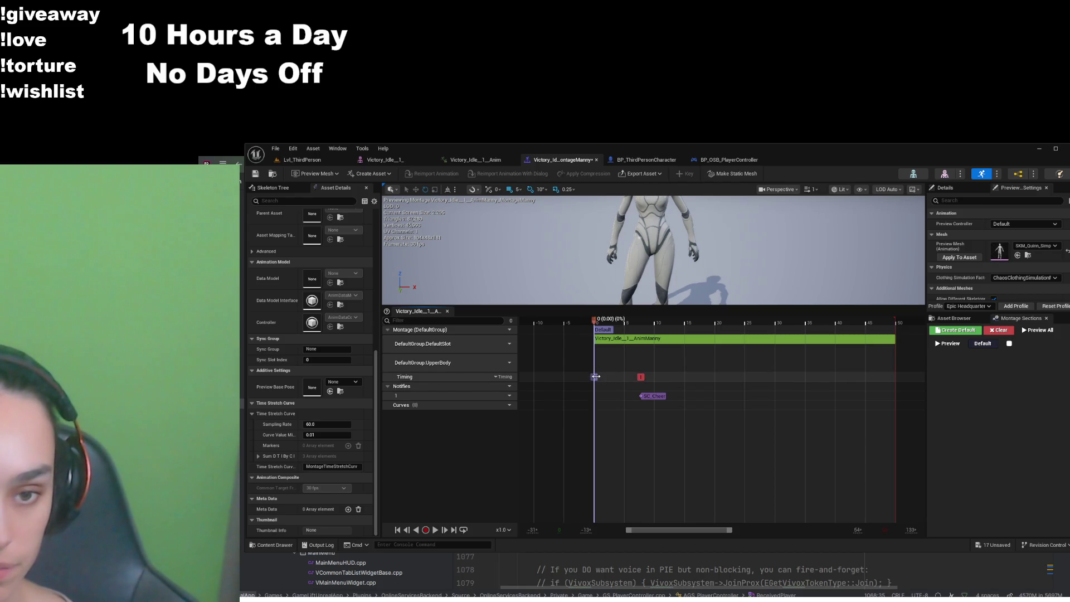
pyautogui.click(955, 319)
pyautogui.click(1020, 319)
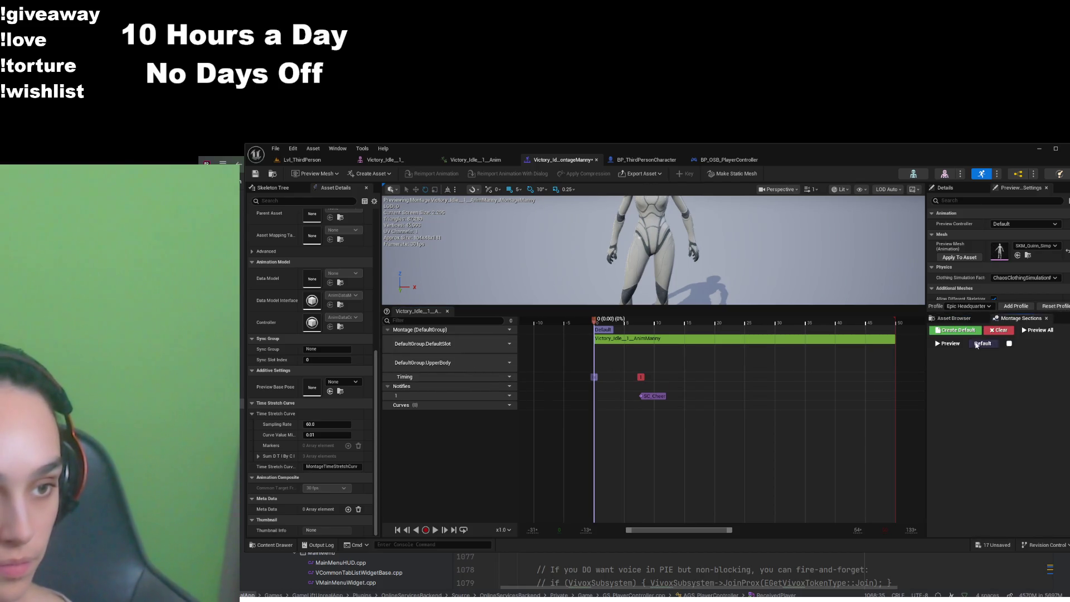
pyautogui.click(958, 320)
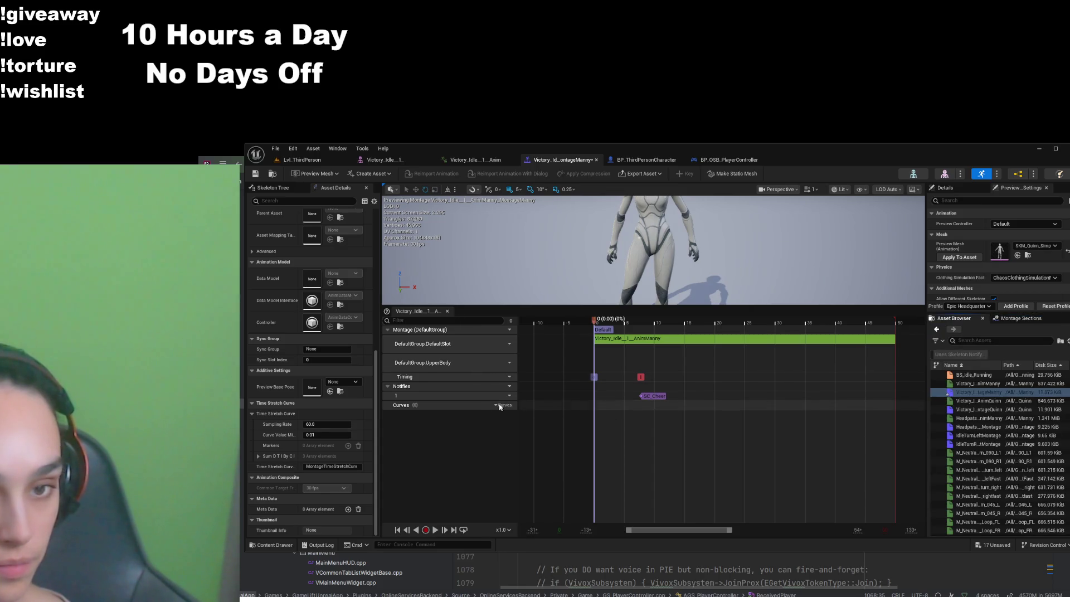
# Open the Anim Slot Manager from the UpperBody track's slot dropdown
pyautogui.moveTo(437, 367)
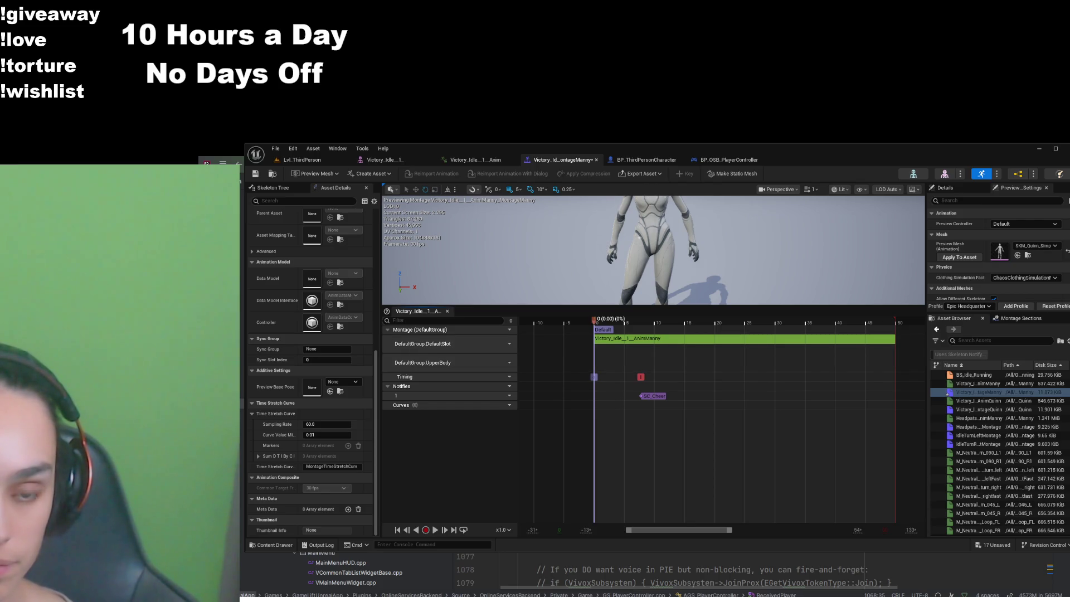
pyautogui.moveTo(508, 367)
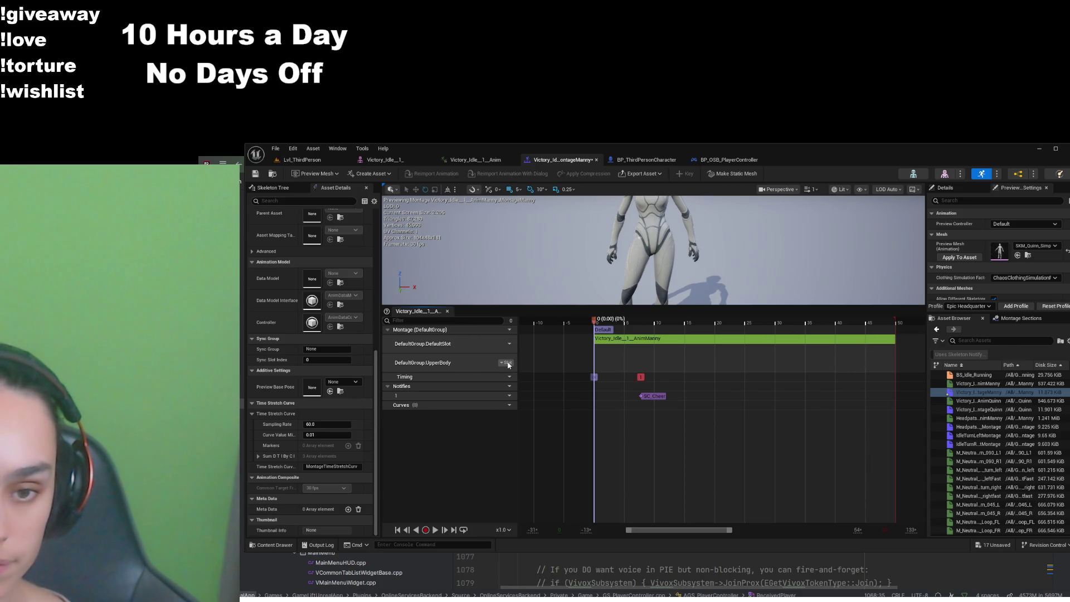
pyautogui.click(509, 362)
pyautogui.click(530, 431)
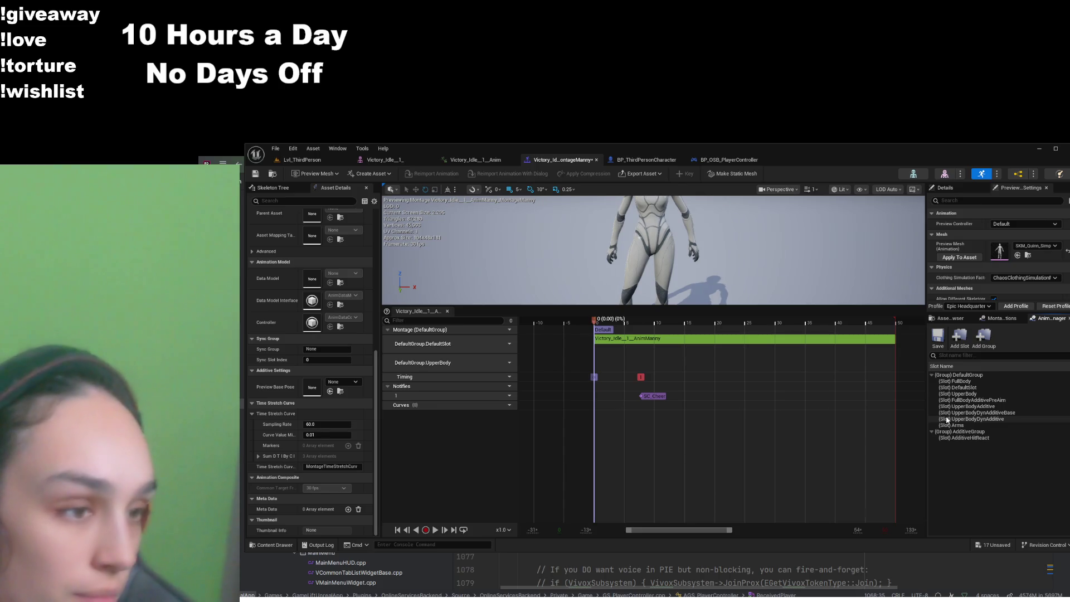
# Review the AdditiveGroup and DefaultGroup slots, including UpperBody, in the Anim Slot Manager
pyautogui.click(973, 431)
pyautogui.click(984, 388)
pyautogui.click(994, 394)
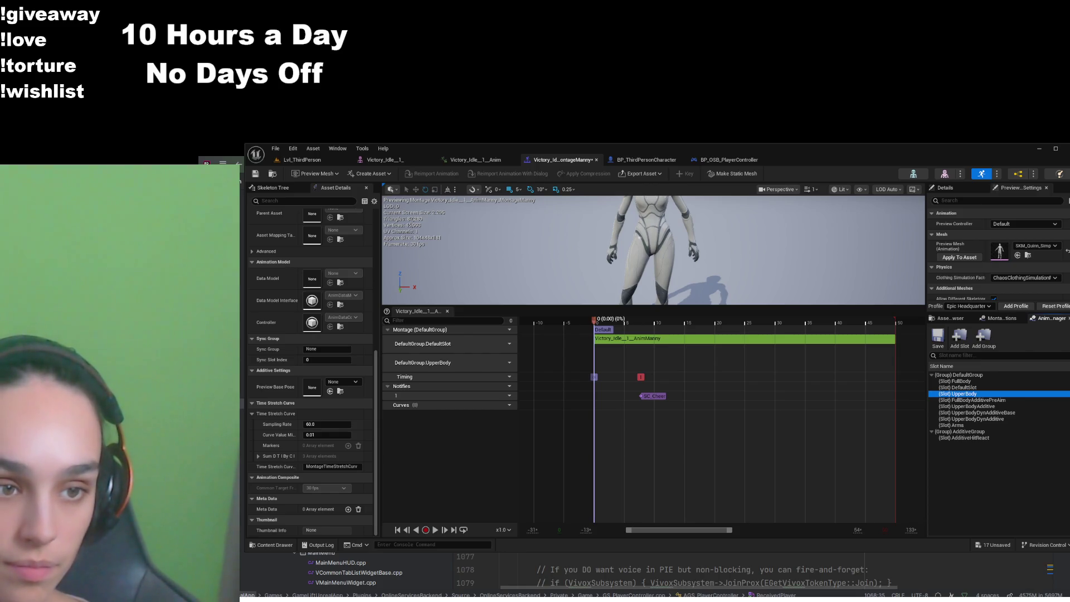
pyautogui.click(975, 375)
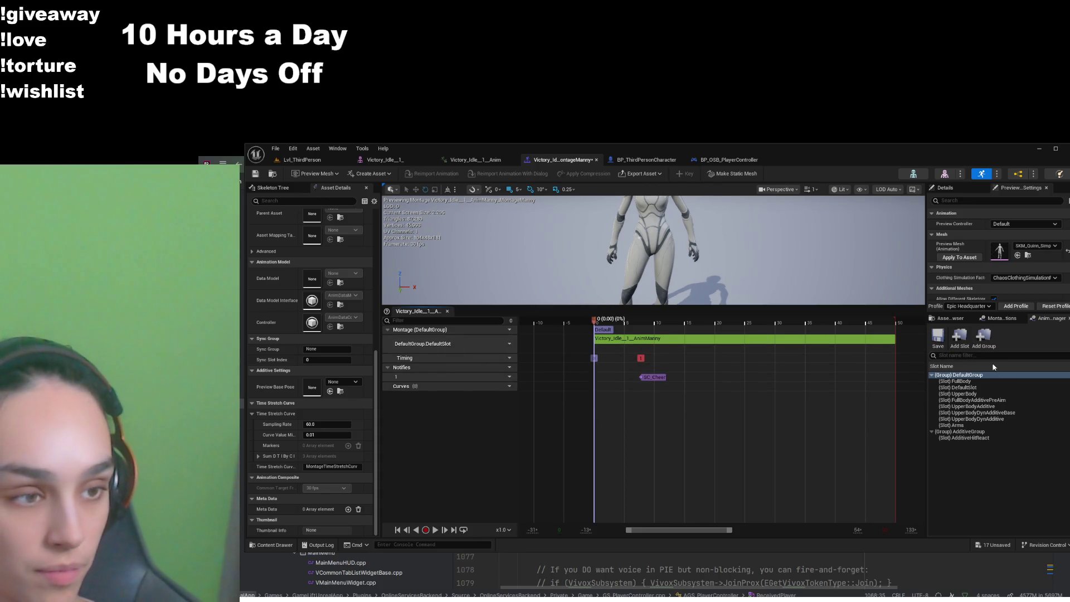
# Remove the empty UpperBody track so only DefaultSlot remains, and save the montage
pyautogui.click(967, 345)
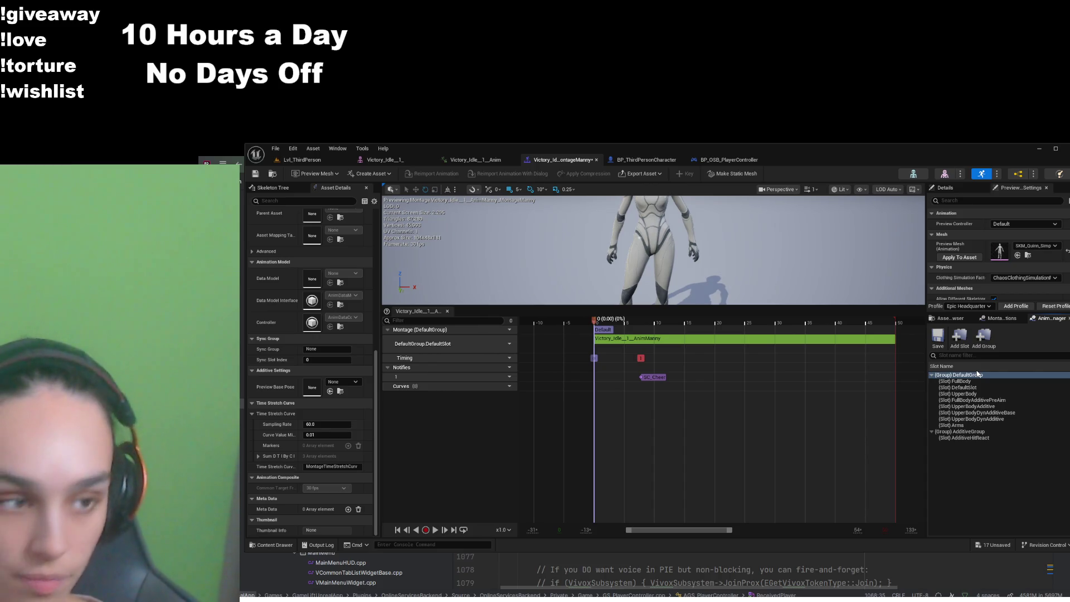
pyautogui.press('Down')
pyautogui.press('Down')
pyautogui.press('Down')
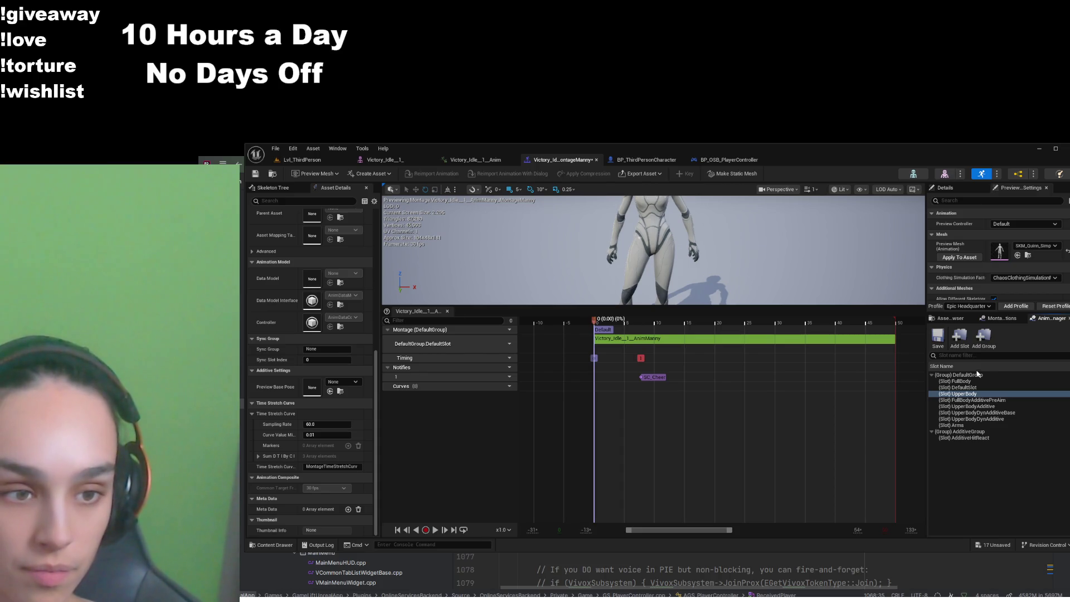
pyautogui.click(977, 395)
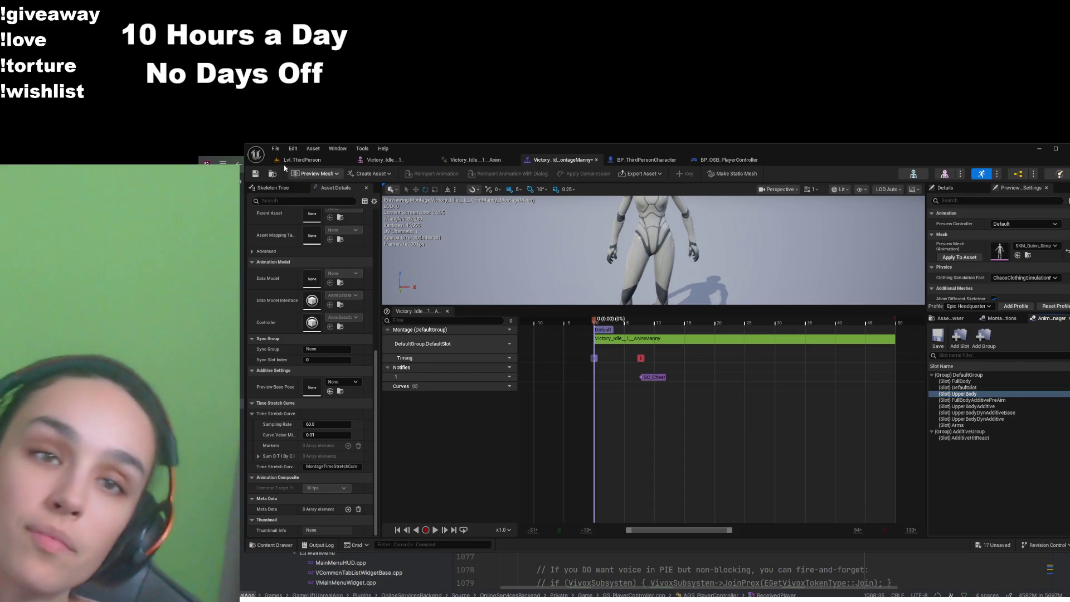
pyautogui.click(255, 173)
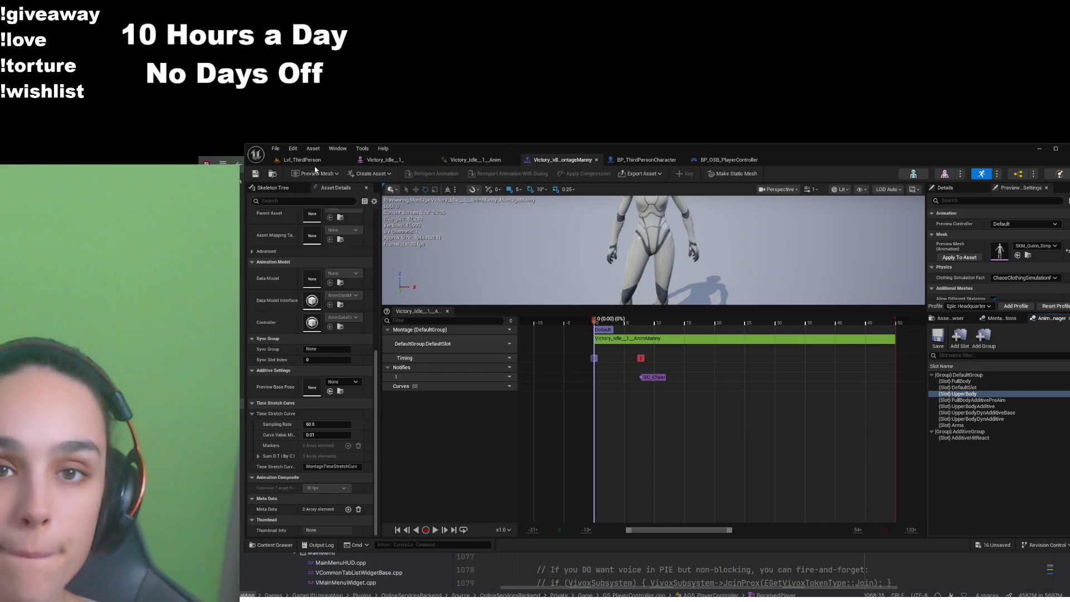
# Search the Content Drawer for 'abp' and open ABP_Unarmed2
pyautogui.click(303, 160)
pyautogui.click(297, 546)
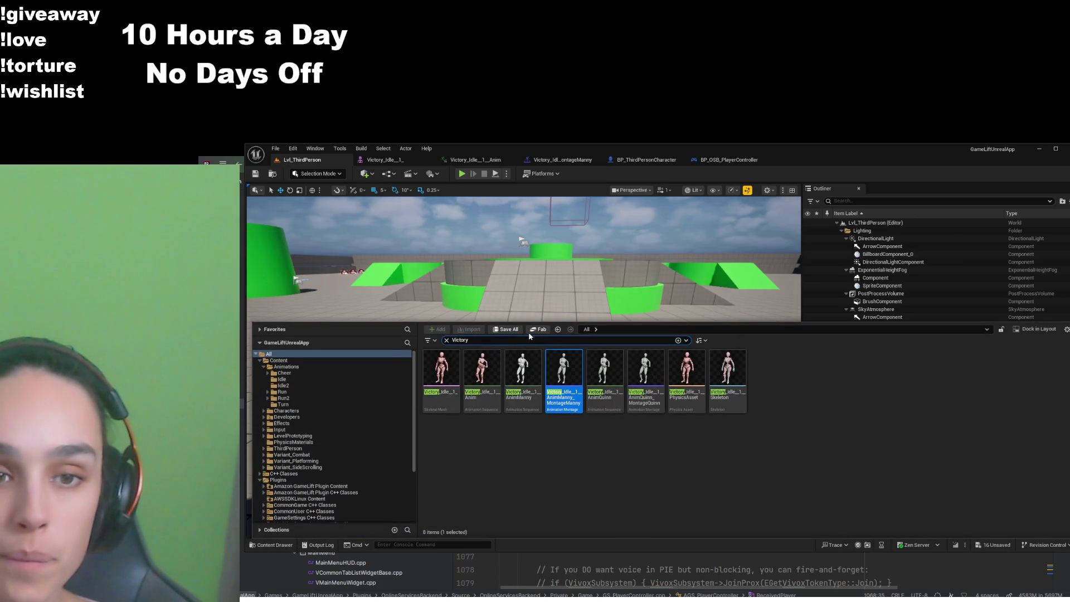
pyautogui.hotkey('ctrl', 'a')
pyautogui.write('abp')
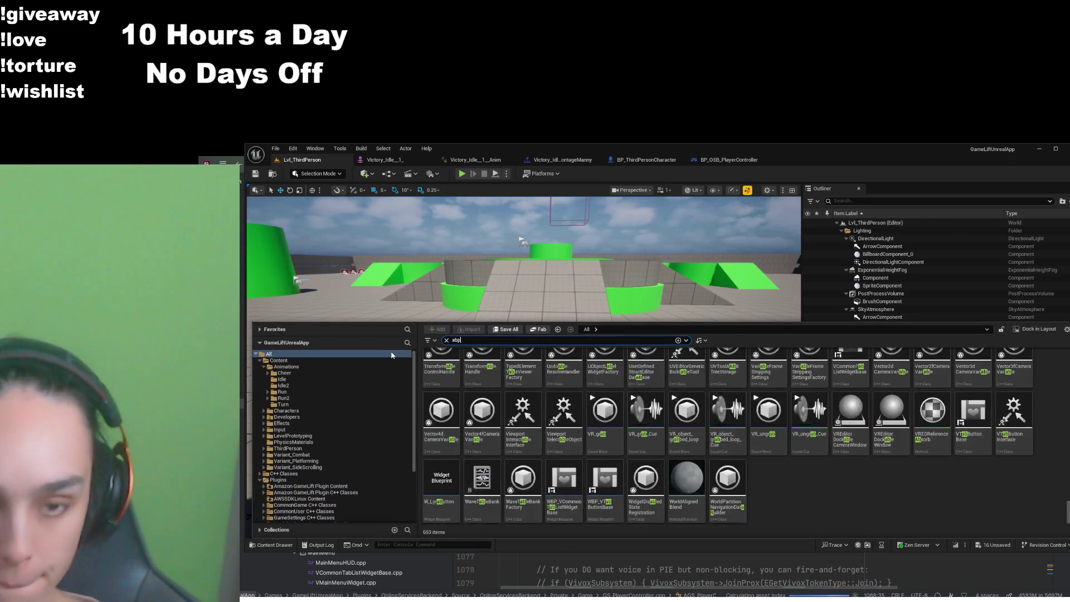
pyautogui.click(859, 394)
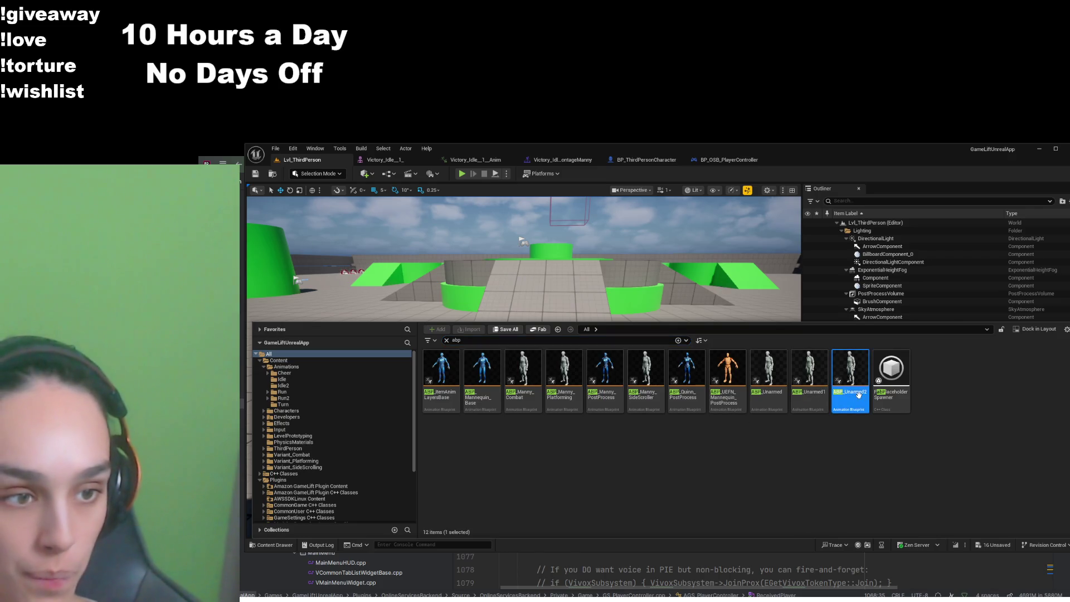
pyautogui.press('Return')
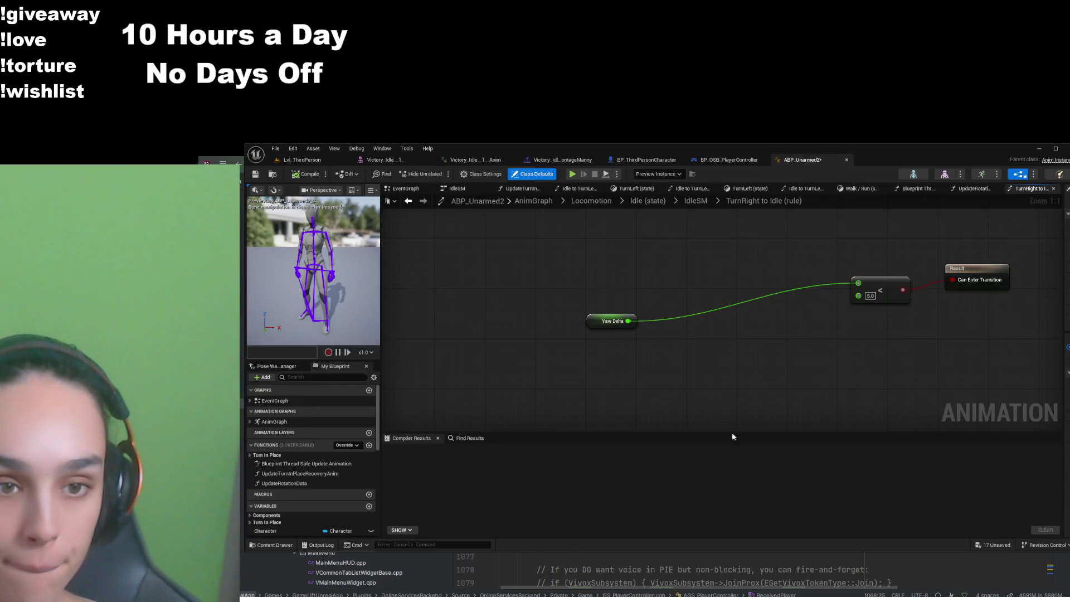
# Go up to the top-level AnimGraph and paste in a Layered blend per bone node
pyautogui.click(583, 200)
pyautogui.click(535, 201)
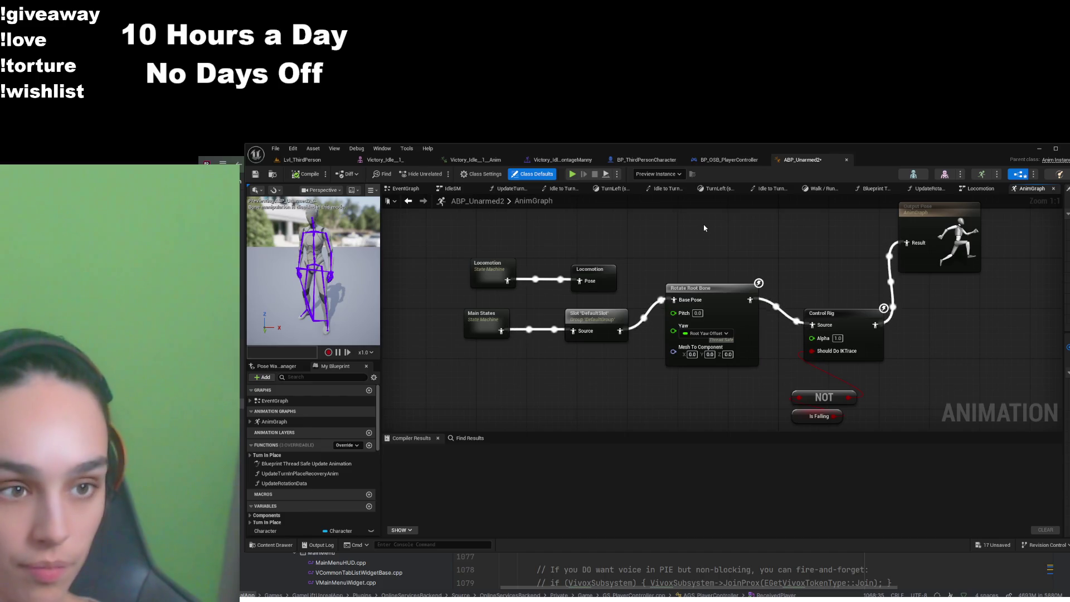
pyautogui.hotkey('ctrl', 'v')
# Position the new Layered blend per bone node between Control Rig and Output Pose
pyautogui.moveTo(948, 344); pyautogui.dragTo(877, 389)
pyautogui.moveTo(613, 308); pyautogui.dragTo(685, 261)
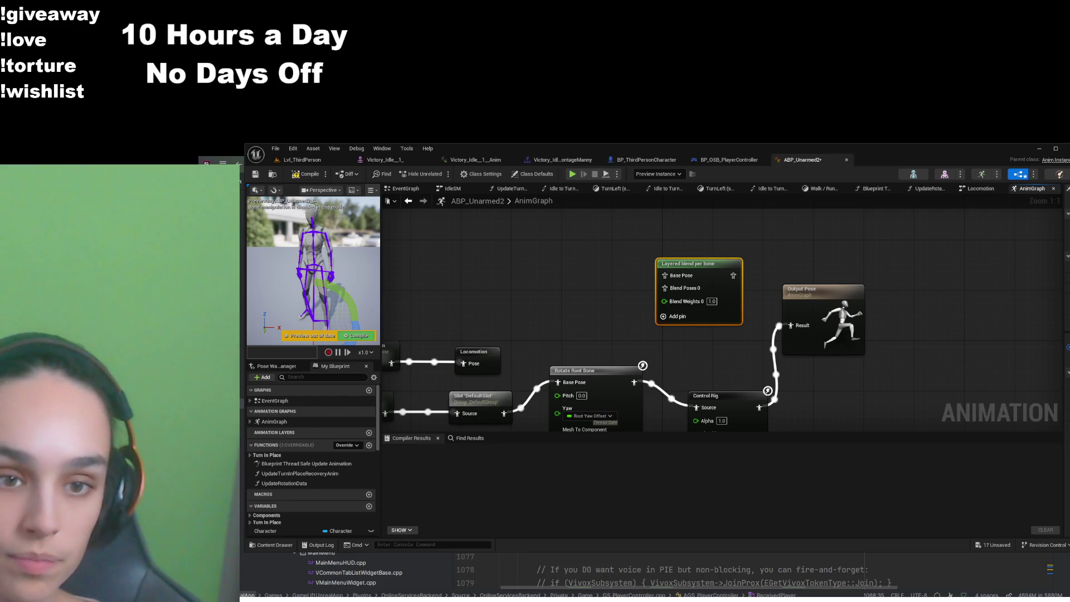
pyautogui.moveTo(805, 395); pyautogui.dragTo(844, 355)
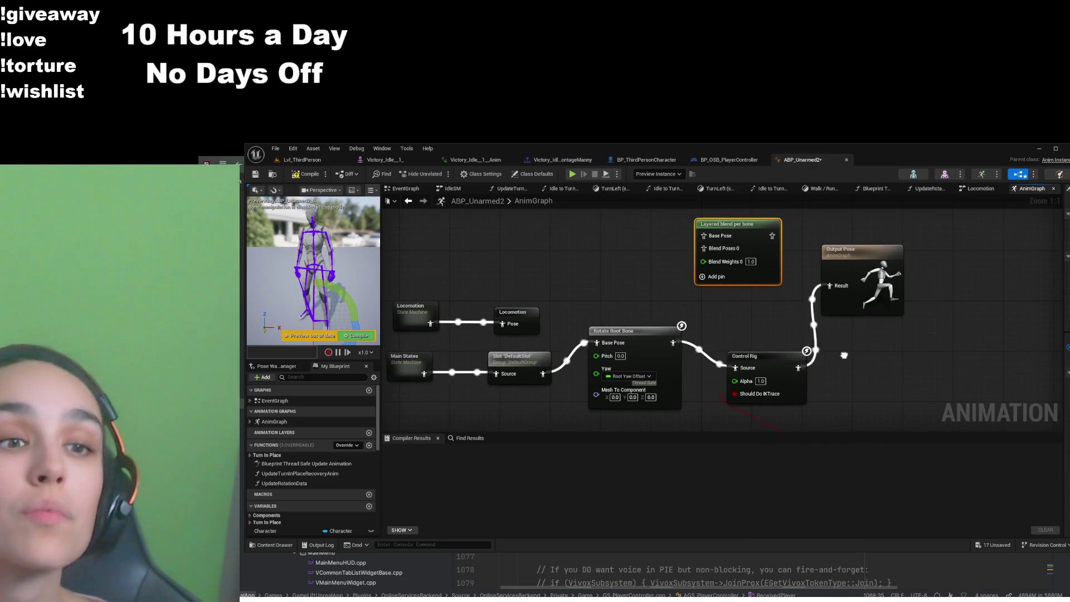
pyautogui.moveTo(844, 355)
pyautogui.mouseDown()
pyautogui.moveTo(721, 351)
pyautogui.moveTo(709, 369)
pyautogui.moveTo(616, 334)
pyautogui.moveTo(556, 259)
pyautogui.moveTo(569, 250)
pyautogui.mouseUp()
# Wire Control Rig into Base Pose and the blend output into Output Pose, then compile and save
pyautogui.moveTo(725, 267); pyautogui.dragTo(813, 267)
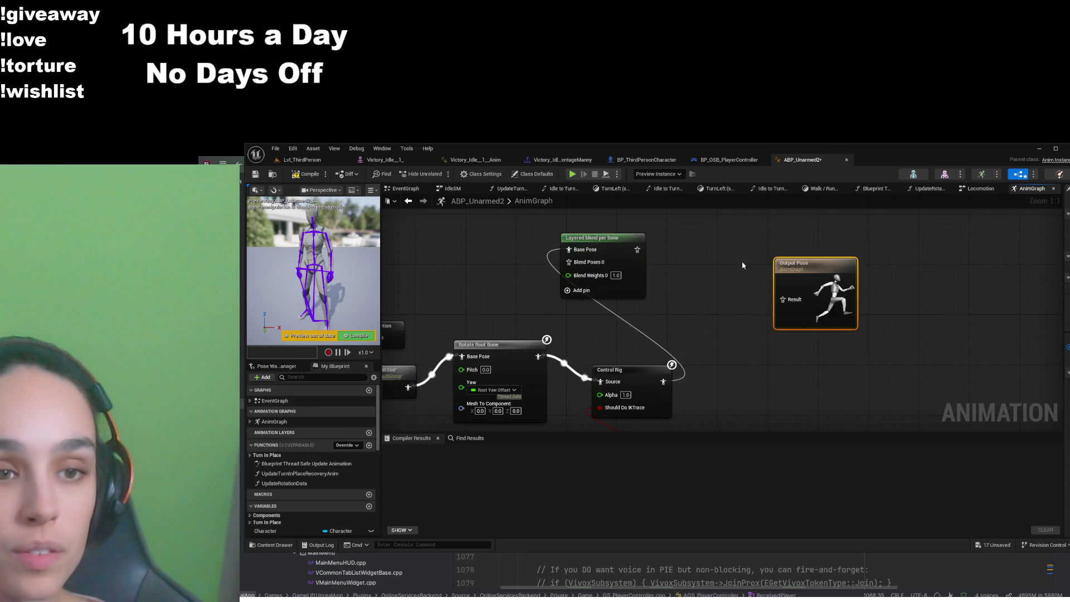
pyautogui.moveTo(624, 246)
pyautogui.mouseDown()
pyautogui.moveTo(713, 253)
pyautogui.moveTo(783, 300)
pyautogui.mouseUp()
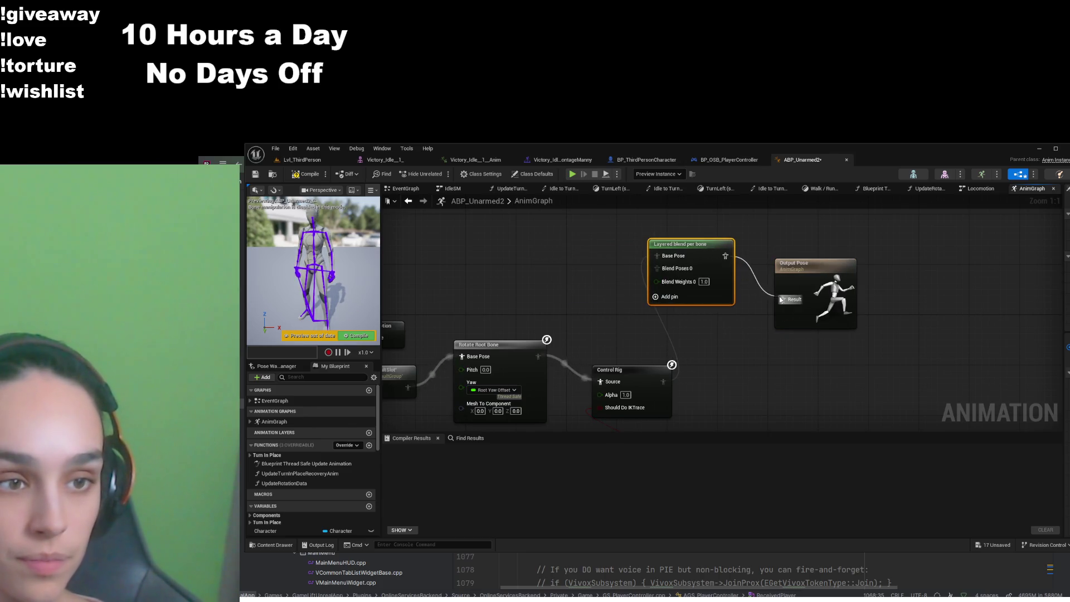
pyautogui.hotkey('ctrl', 's')
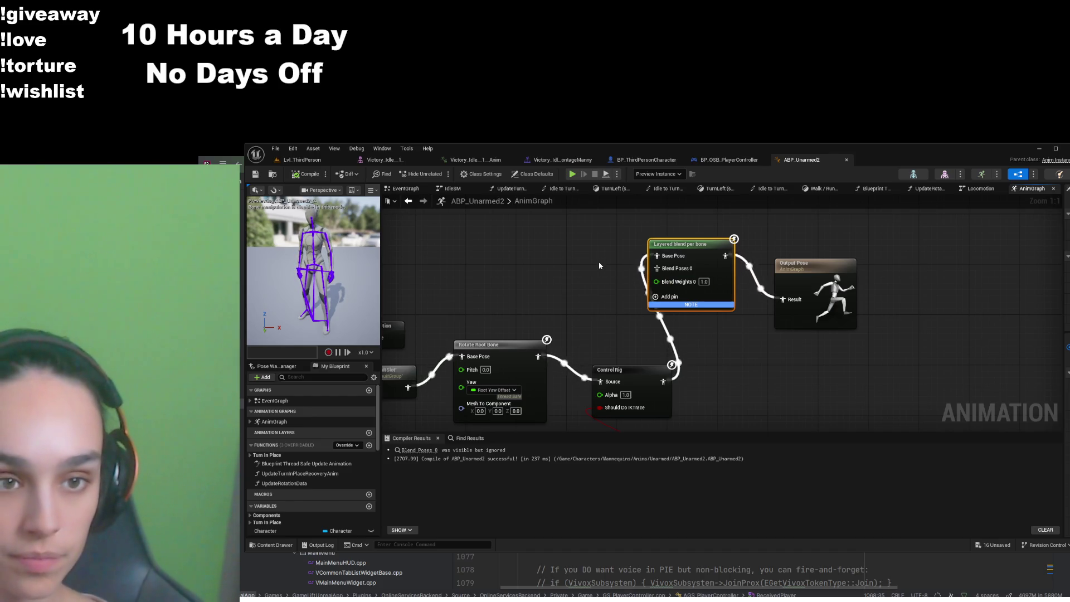
# Add a DefaultGroup.UpperBody Slot node feeding Blend Poses 0, then compile and save
pyautogui.hotkey('ctrl', 'z')
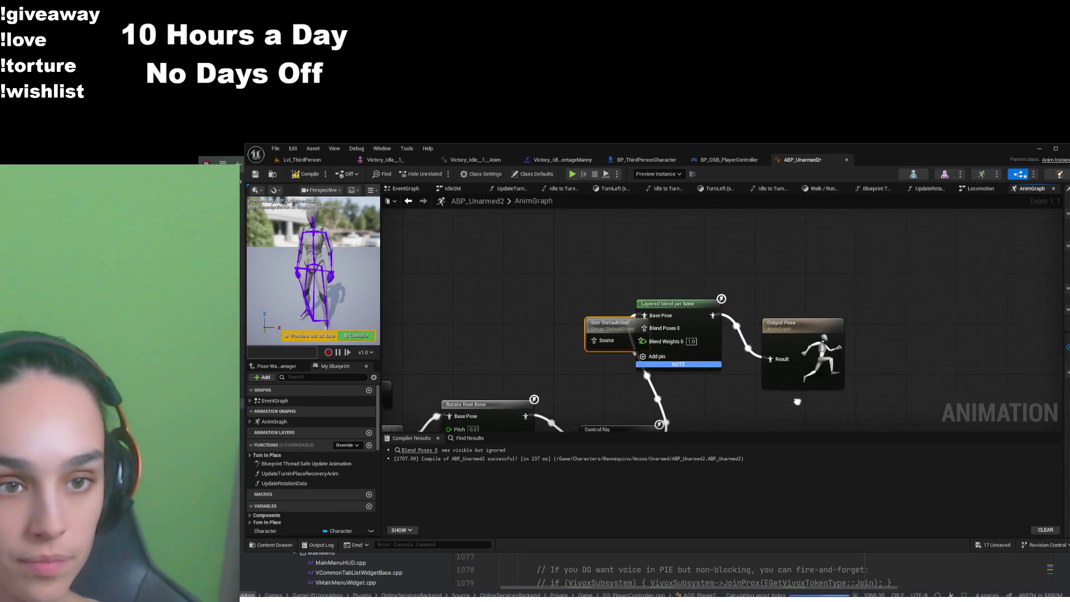
pyautogui.moveTo(618, 331); pyautogui.dragTo(521, 329)
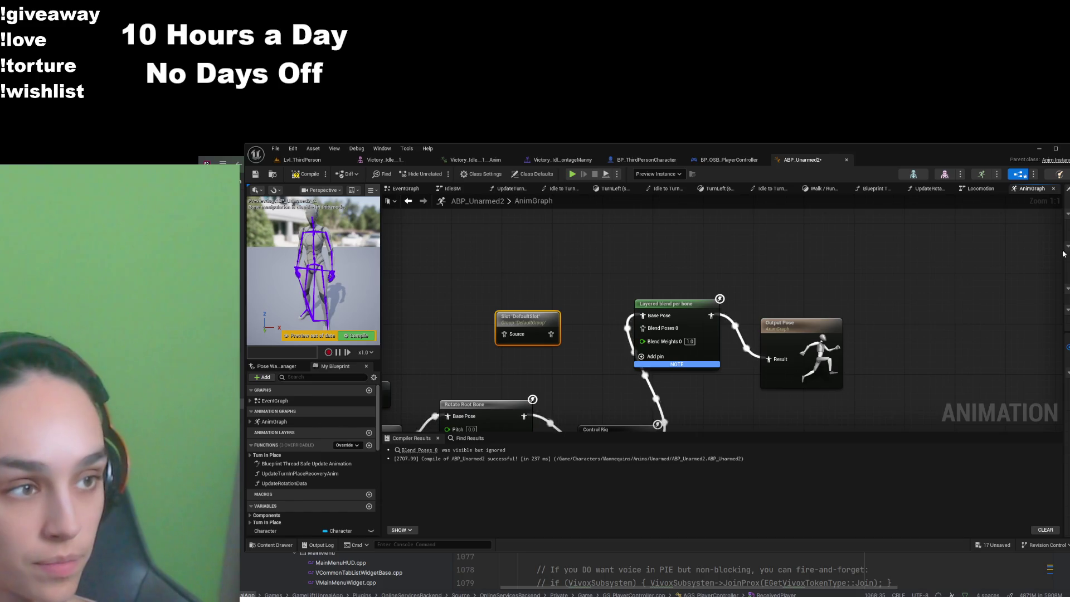
pyautogui.moveTo(1064, 254); pyautogui.dragTo(910, 254)
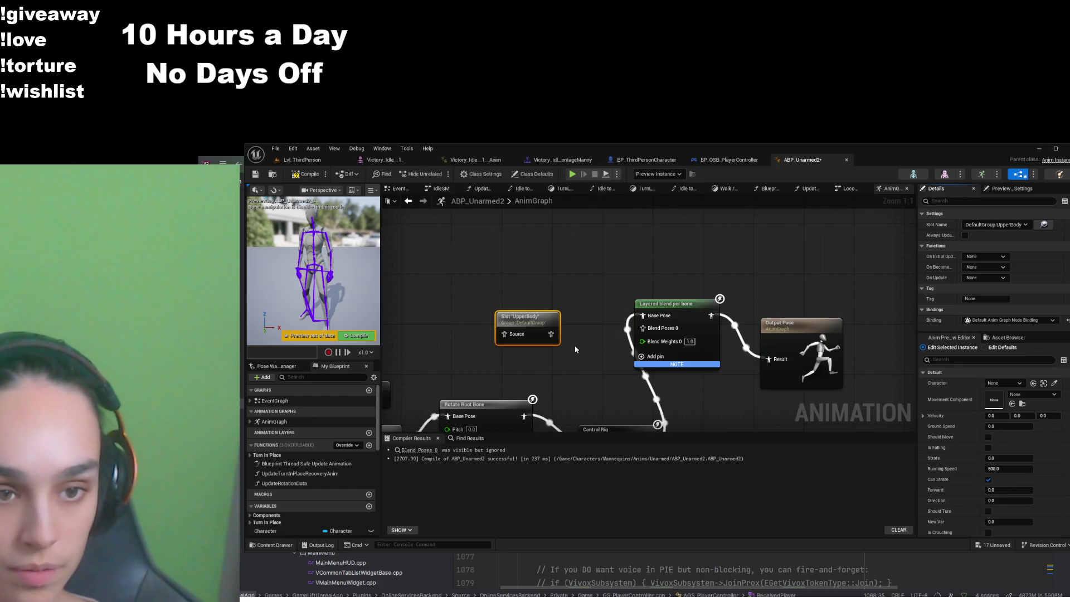
pyautogui.moveTo(552, 334); pyautogui.dragTo(652, 333)
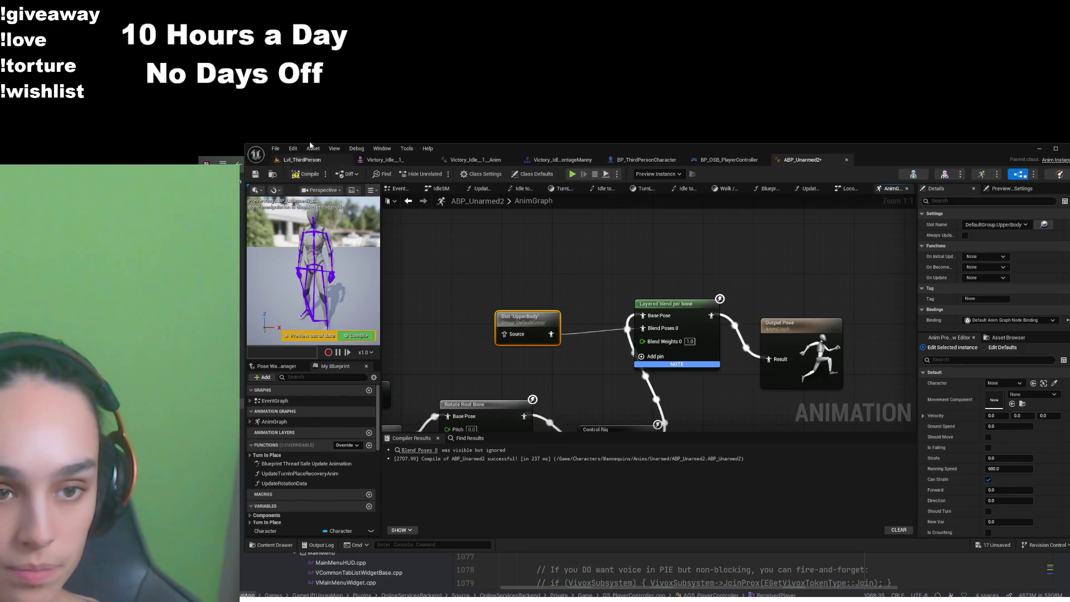
pyautogui.click(306, 174)
pyautogui.click(255, 175)
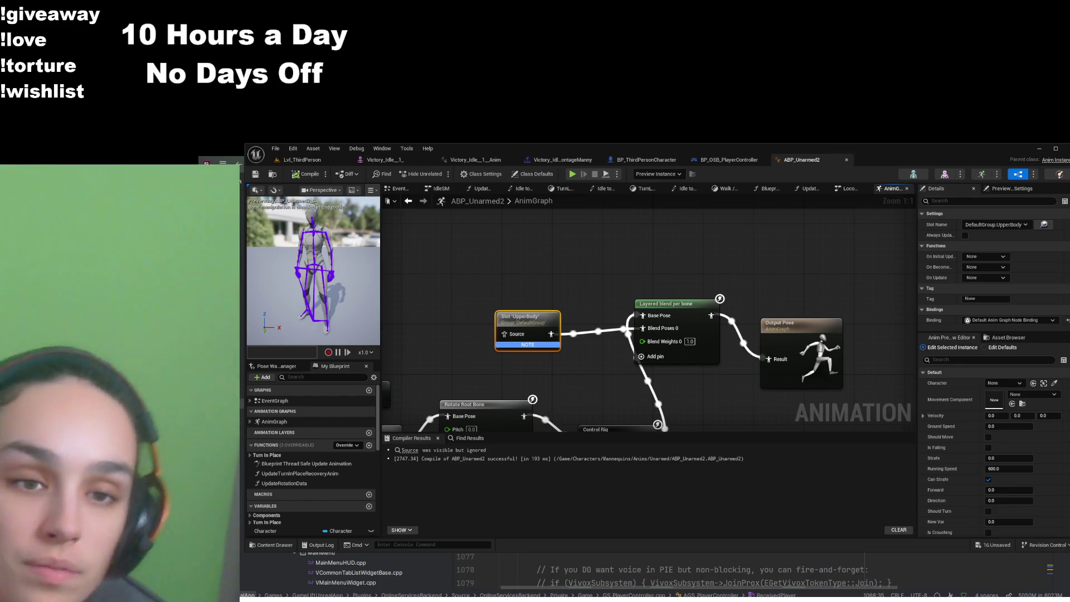
# Select the Layered blend per bone node and filter its Details by 'layer'
pyautogui.click(690, 312)
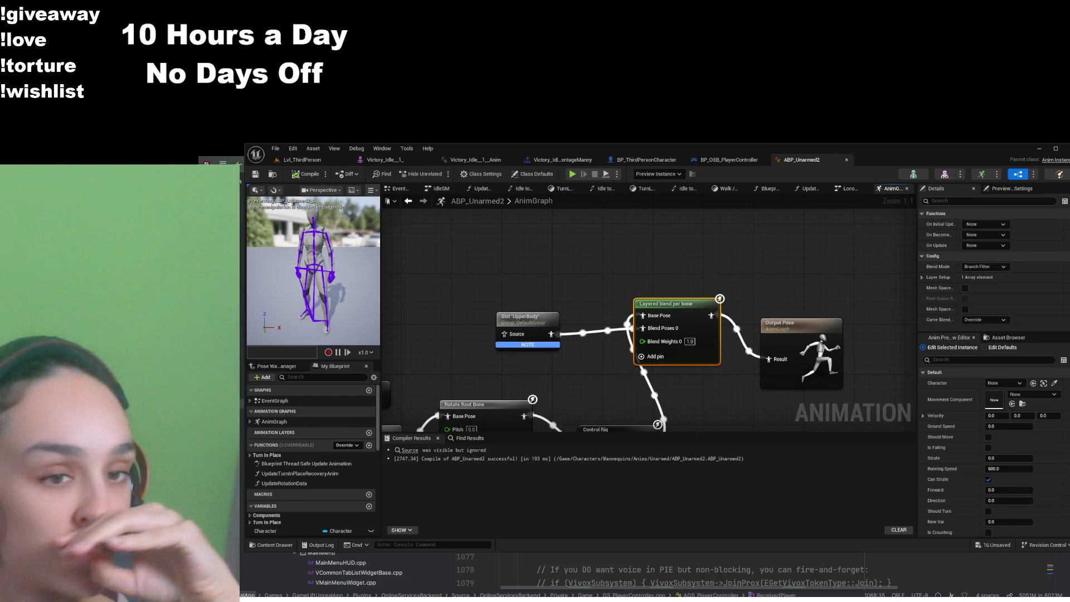
pyautogui.scroll(-3, 955, 290)
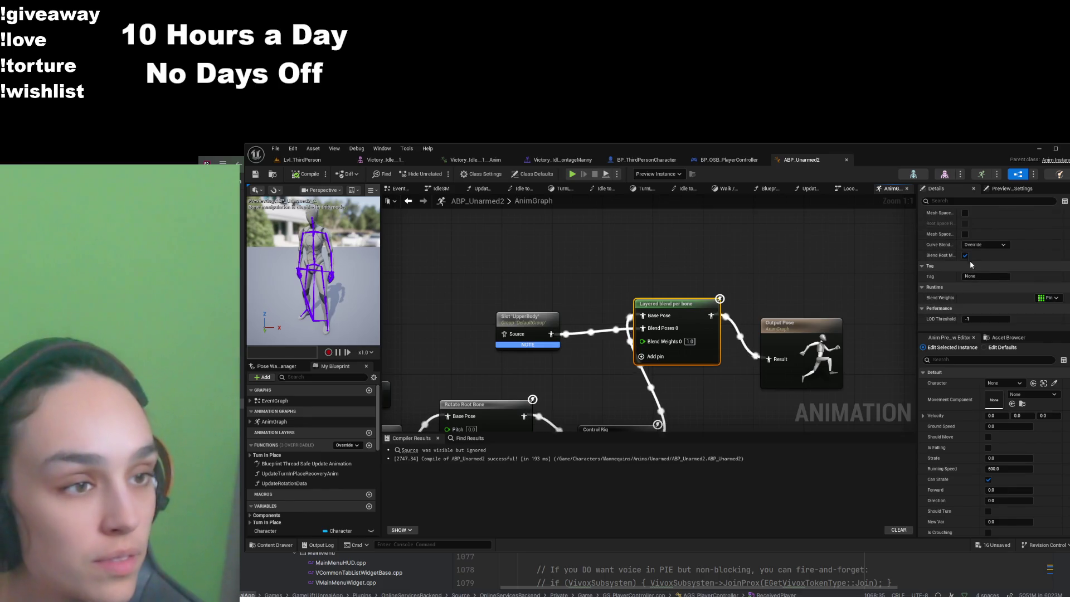
pyautogui.click(948, 201)
pyautogui.write('layer')
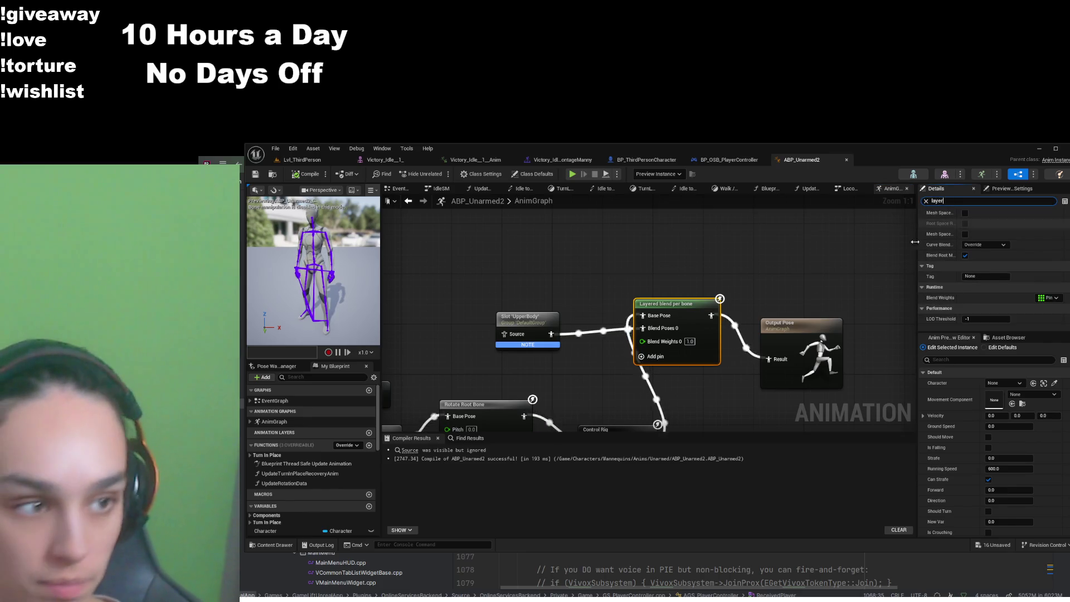